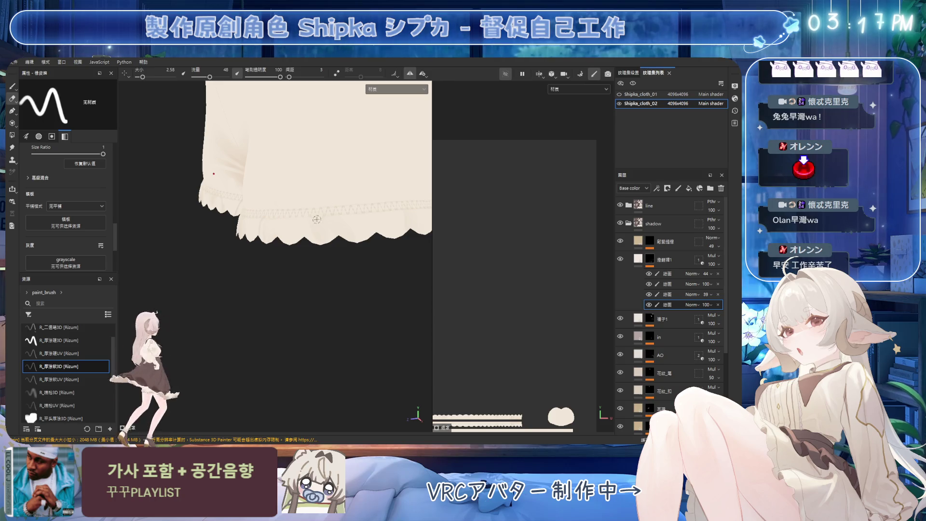
# Paint soft shading on the leg hem, starting fine and gradually enlarging the brush
pyautogui.press('1')
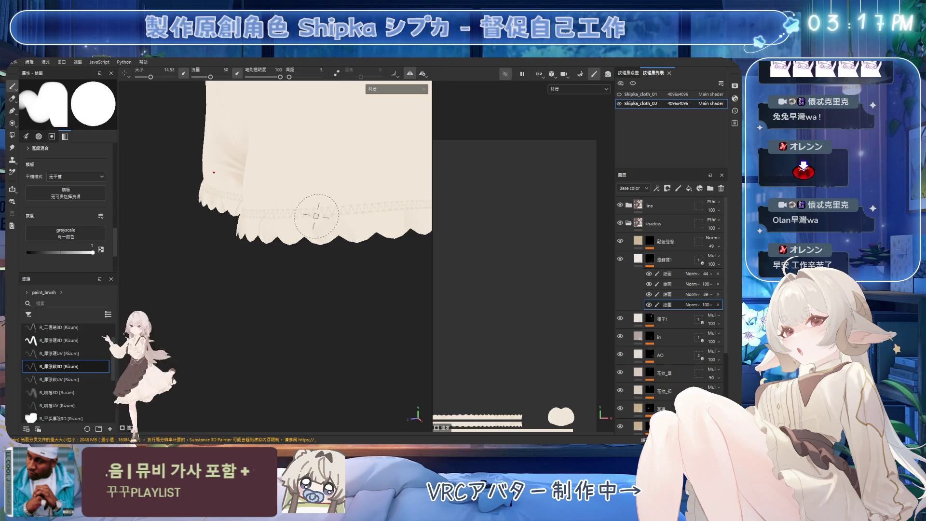
pyautogui.press('[')
pyautogui.press('[')
pyautogui.press('[')
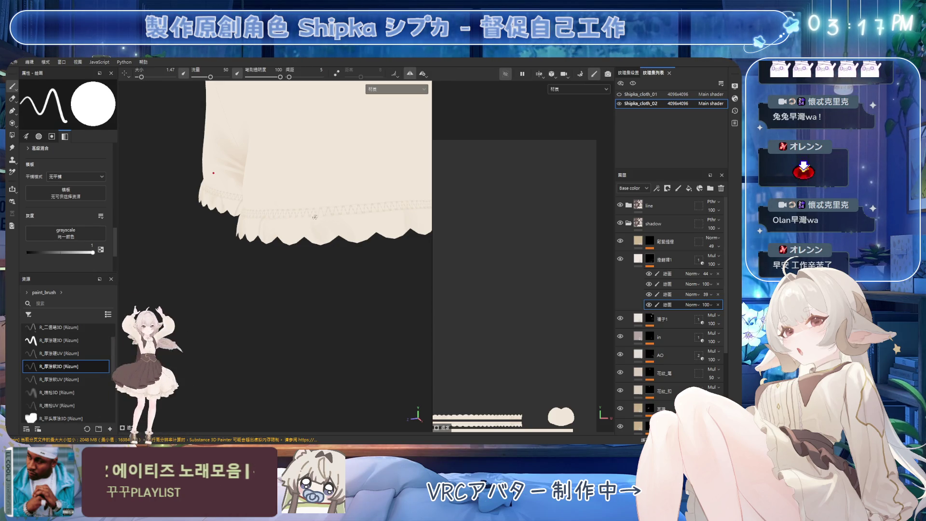
pyautogui.press(']')
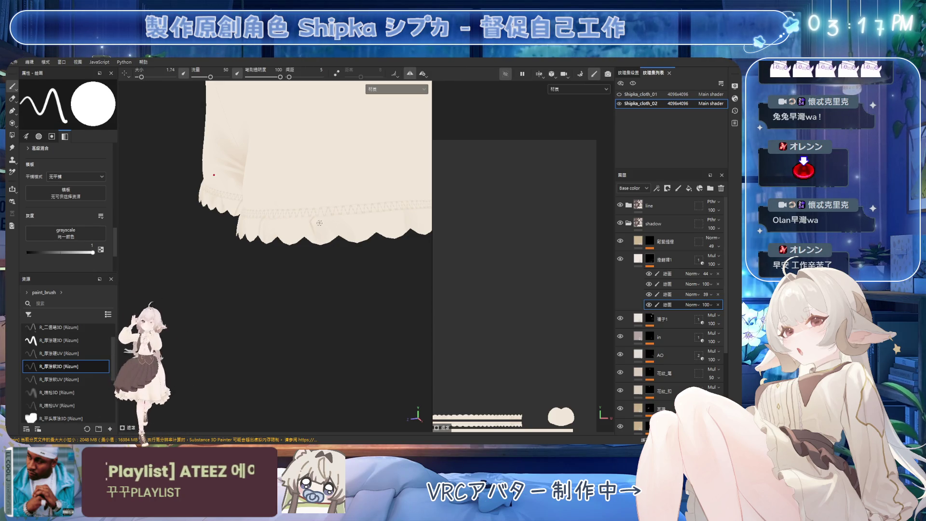
pyautogui.press(']')
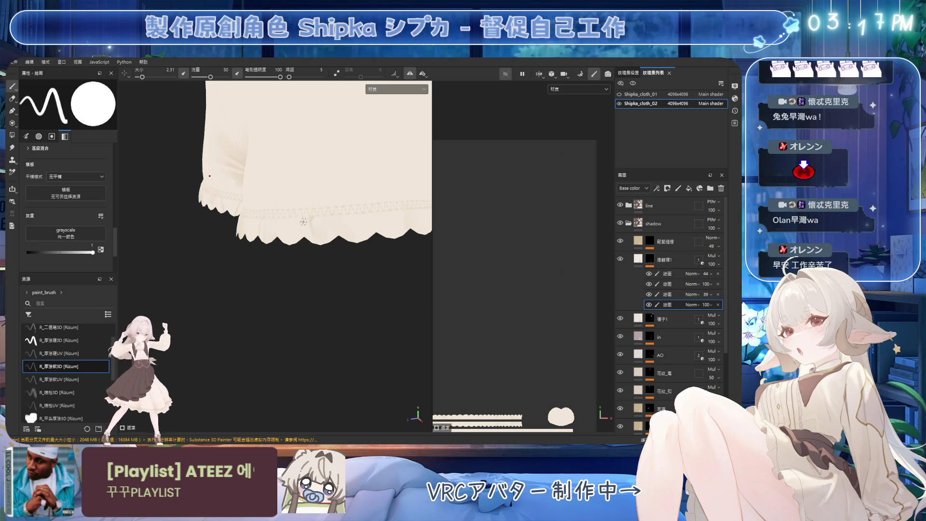
pyautogui.scroll(2, 303, 220)
pyautogui.press(']')
pyautogui.press(']')
pyautogui.press(']')
pyautogui.press(']')
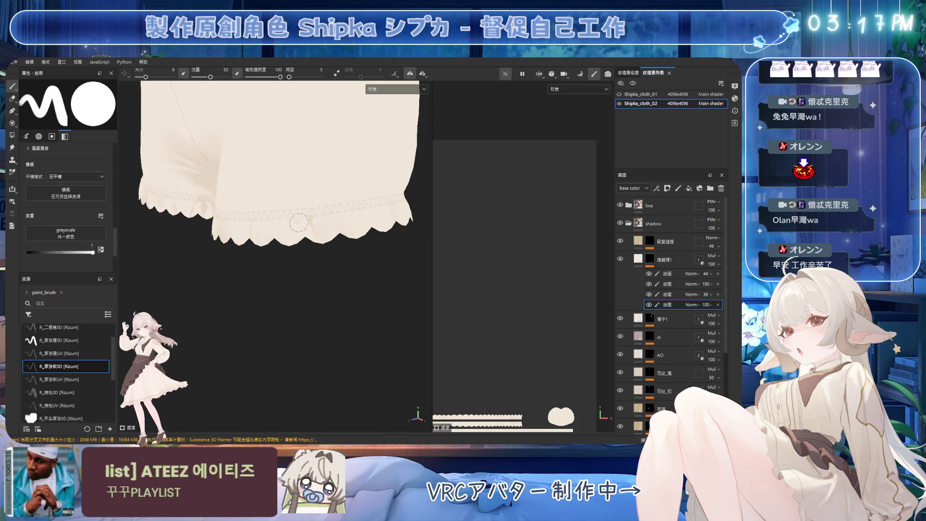
pyautogui.press(']')
pyautogui.press(']')
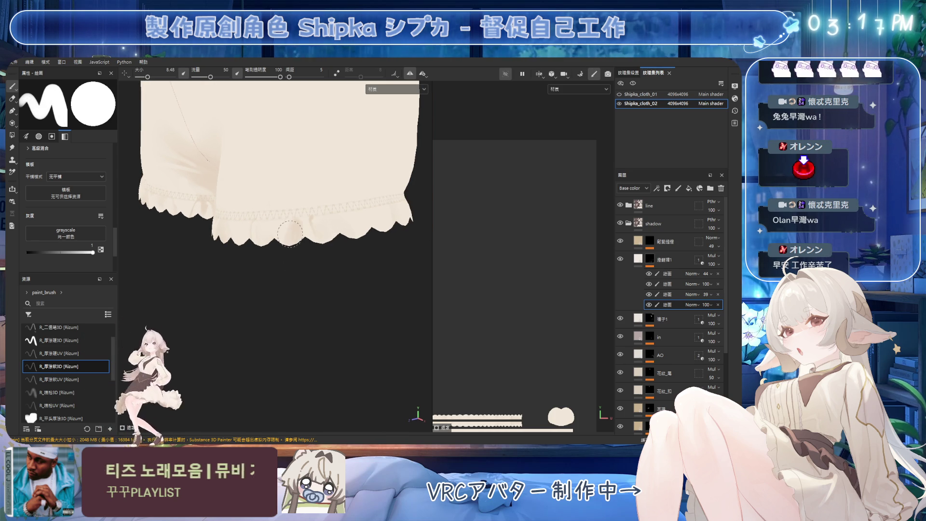
# Erase excess hem shading, then repaint the left ruffle with a 2.6 brush
pyautogui.press('e')
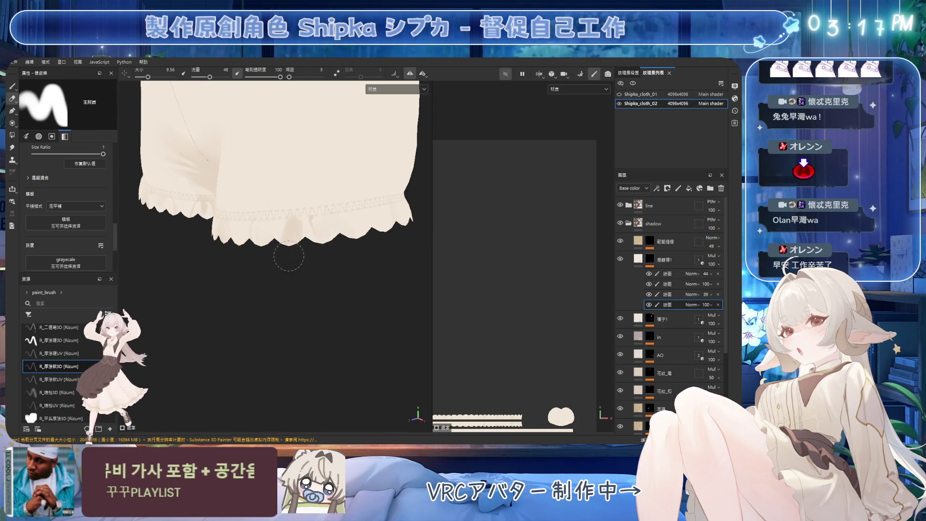
pyautogui.keyDown('alt'); pyautogui.moveTo(352, 237); pyautogui.dragTo(309, 215); pyautogui.keyUp('alt')
pyautogui.press('1')
pyautogui.keyDown('ctrl'); pyautogui.moveTo(312, 214); pyautogui.dragTo(305, 216, button='right'); pyautogui.keyUp('ctrl')
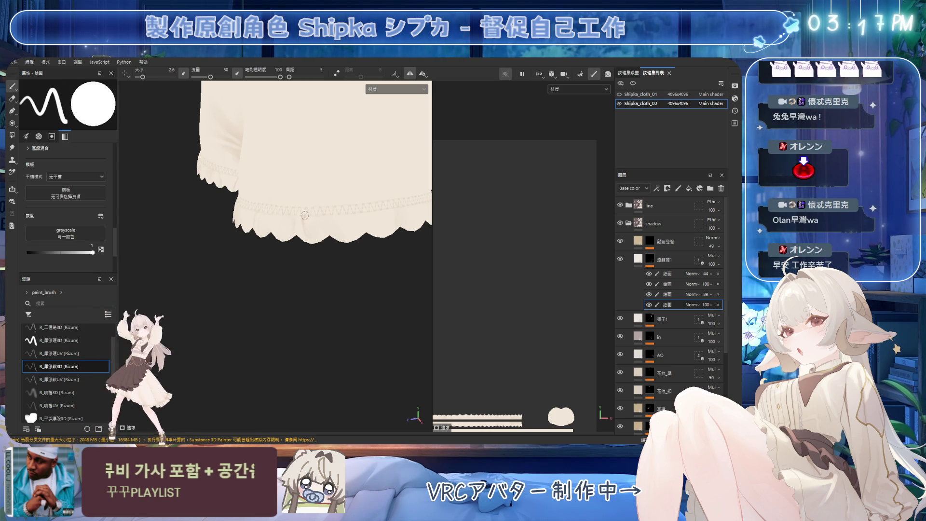
pyautogui.keyDown('alt'); pyautogui.moveTo(305, 216); pyautogui.dragTo(293, 216); pyautogui.keyUp('alt')
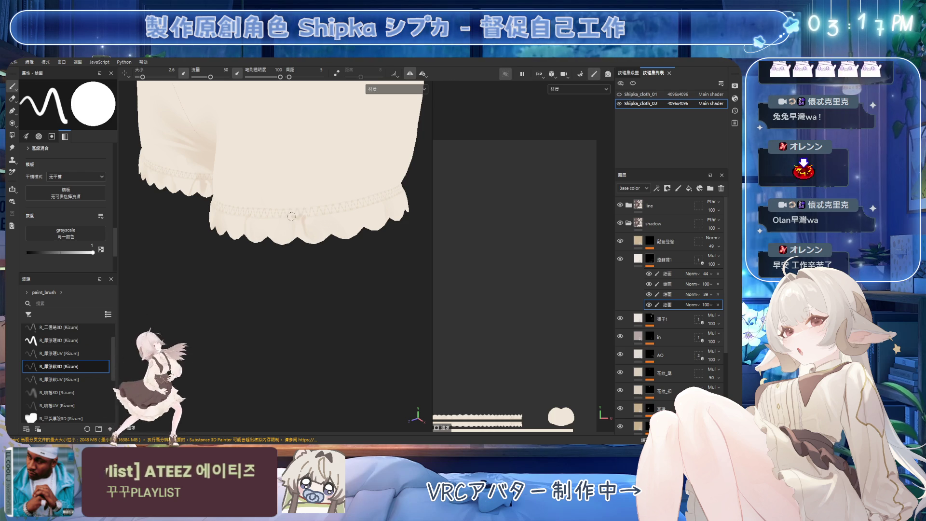
# Clean up shading on another side of the ruffled hem, then add broader soft shading
pyautogui.press('e')
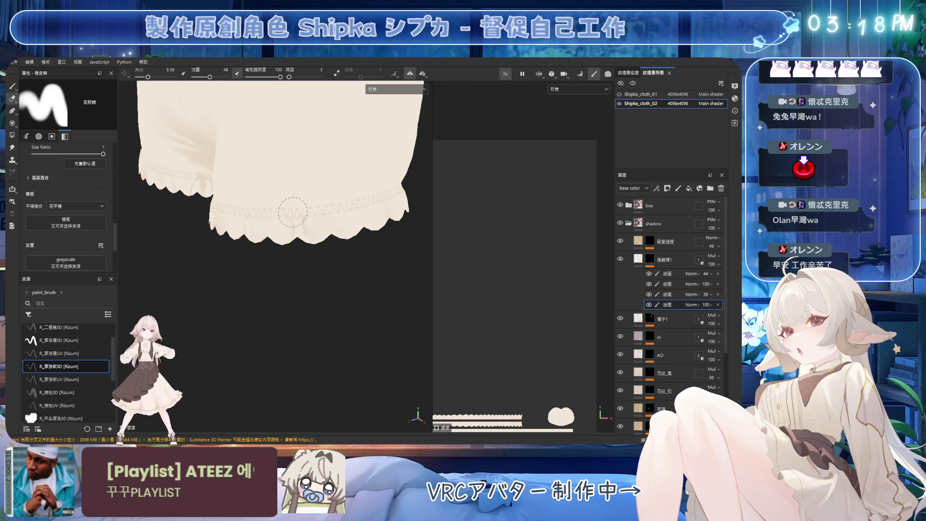
pyautogui.moveTo(367, 222)
pyautogui.keyDown('alt'); pyautogui.mouseDown()
pyautogui.moveTo(376, 212)
pyautogui.moveTo(338, 197)
pyautogui.mouseUp(); pyautogui.keyUp('alt')
pyautogui.press('b')
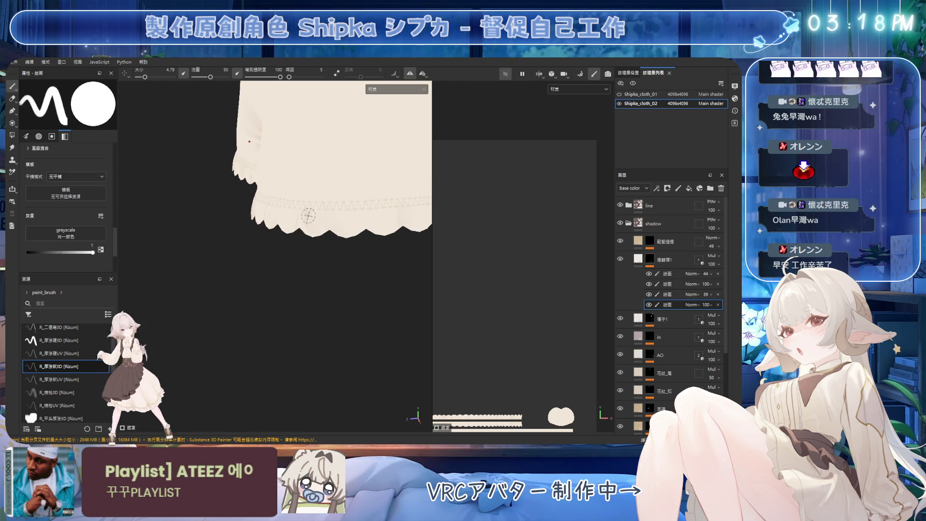
pyautogui.press(']')
pyautogui.press(']')
pyautogui.press(']')
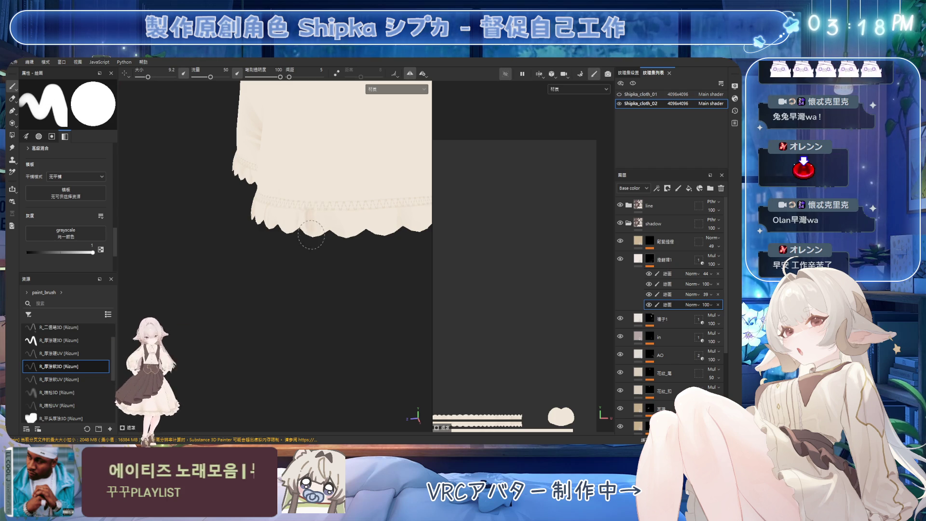
pyautogui.press(']')
pyautogui.press(']')
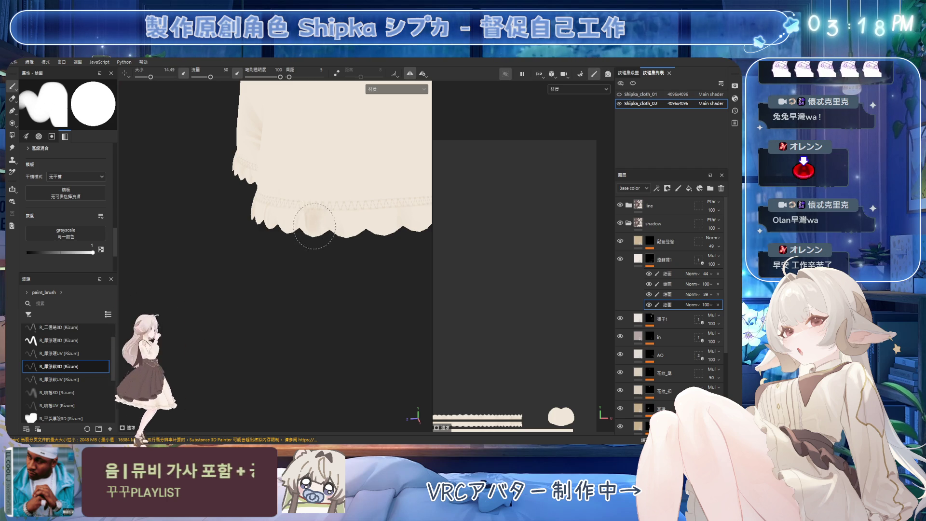
pyautogui.keyDown('alt'); pyautogui.moveTo(316, 224); pyautogui.dragTo(320, 207); pyautogui.keyUp('alt')
# Shade the hem and inner leg gap with a smaller brush, then erase with a large eraser
pyautogui.press('[')
pyautogui.press('[')
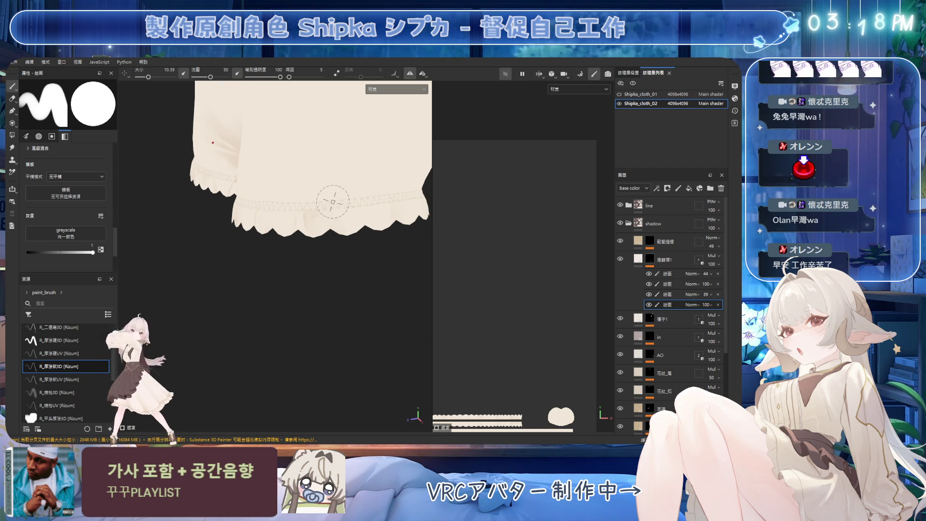
pyautogui.moveTo(305, 194)
pyautogui.keyDown('alt'); pyautogui.mouseDown()
pyautogui.moveTo(310, 174)
pyautogui.moveTo(295, 205)
pyautogui.moveTo(304, 190)
pyautogui.moveTo(289, 189)
pyautogui.moveTo(306, 191)
pyautogui.mouseUp(); pyautogui.keyUp('alt')
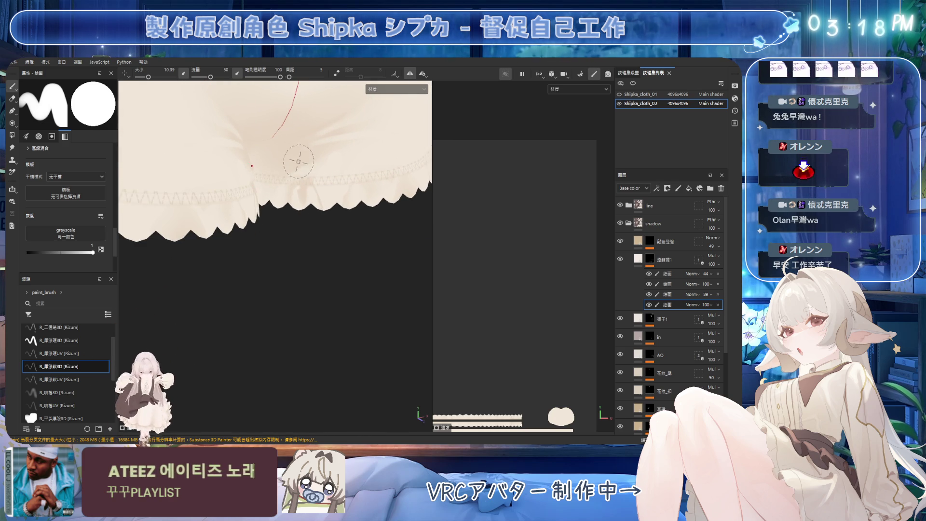
pyautogui.press('[')
pyautogui.press('[')
pyautogui.press('[')
pyautogui.press('e')
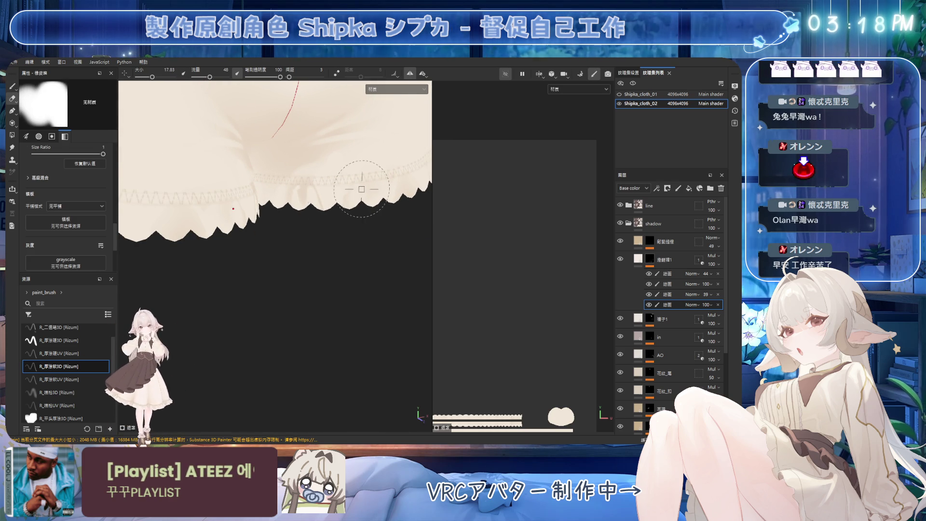
pyautogui.moveTo(371, 169)
pyautogui.keyDown('alt'); pyautogui.mouseDown()
pyautogui.moveTo(285, 238)
pyautogui.moveTo(341, 213)
pyautogui.moveTo(352, 289)
pyautogui.moveTo(374, 252)
pyautogui.moveTo(342, 262)
pyautogui.mouseUp(); pyautogui.keyUp('alt')
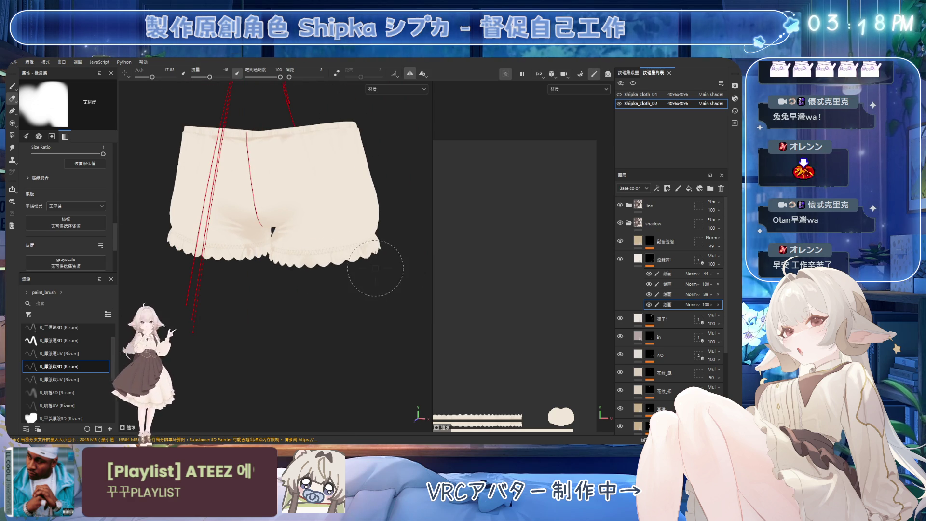
# Zoom out and shade the front right-leg ruffle, alternating fine brush strokes and erasing
pyautogui.scroll(2, 360, 273)
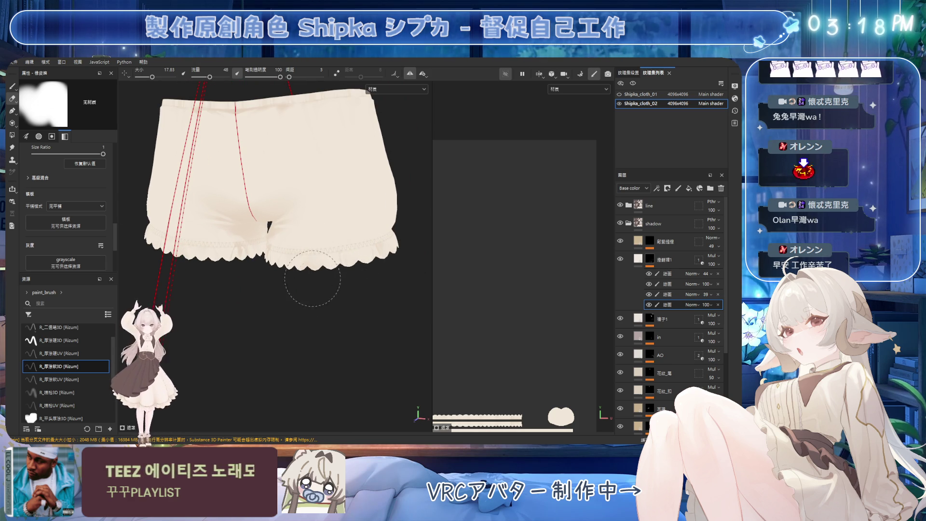
pyautogui.press('[')
pyautogui.press('[')
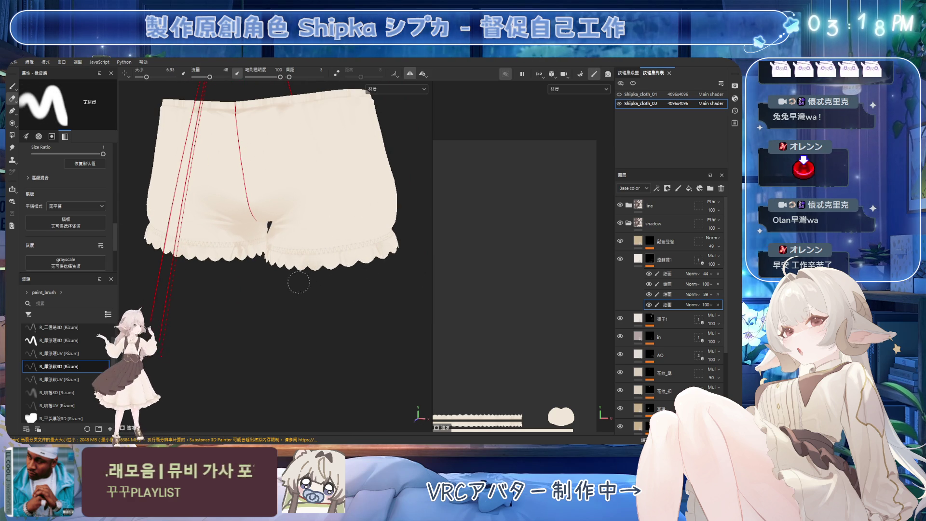
pyautogui.press('1')
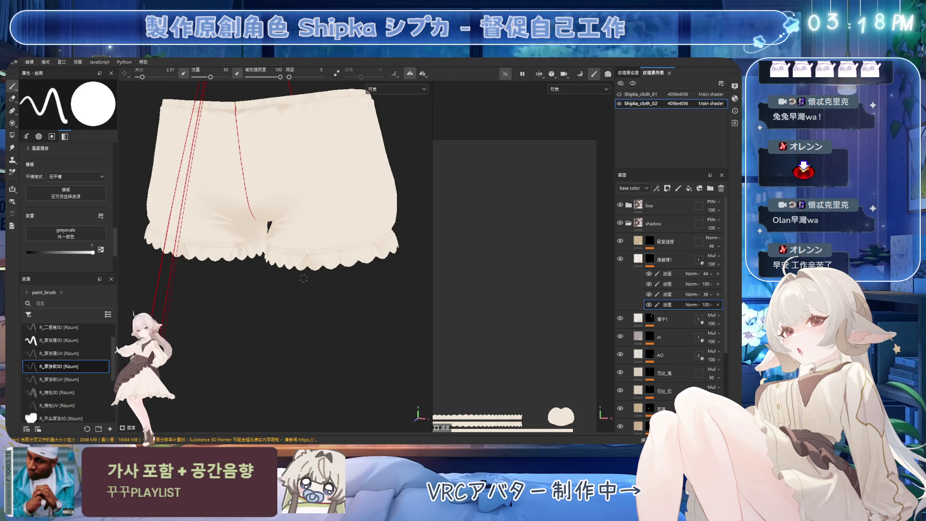
pyautogui.press(']')
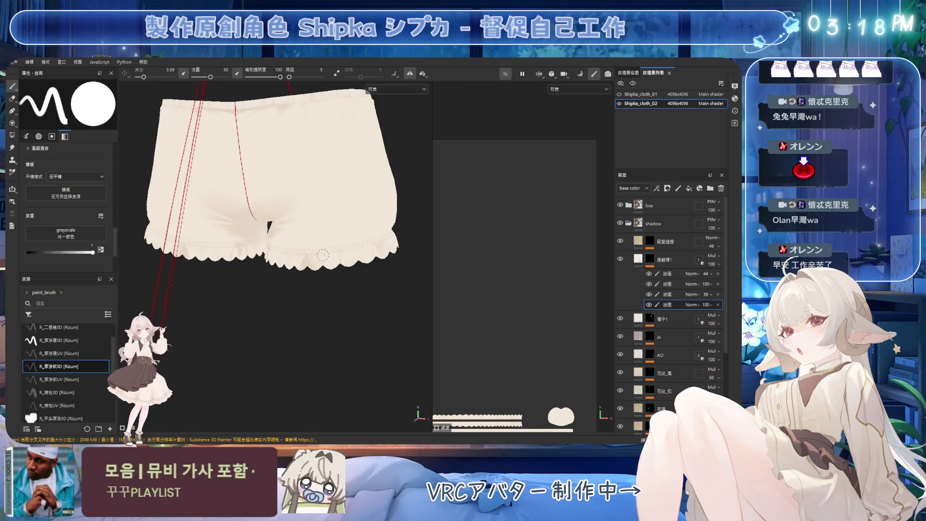
pyautogui.press('2')
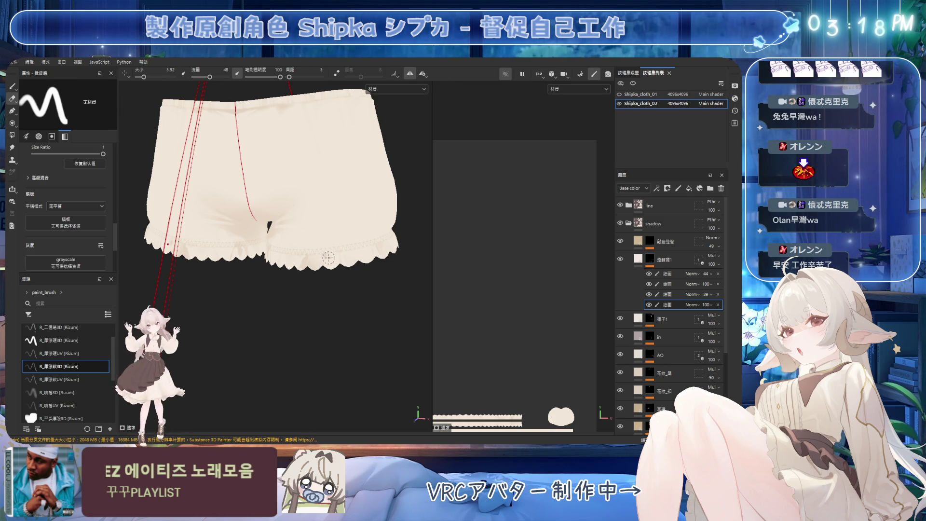
pyautogui.press('1')
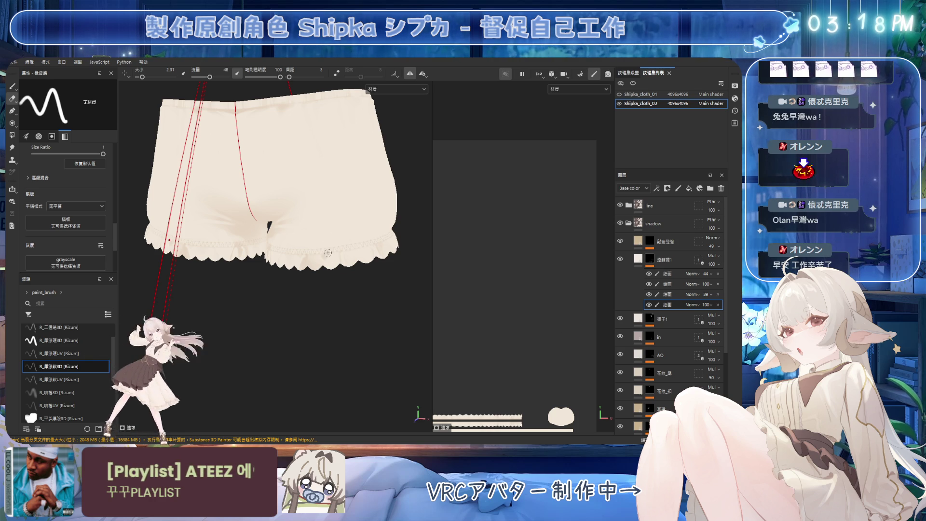
pyautogui.press('[')
pyautogui.press('1')
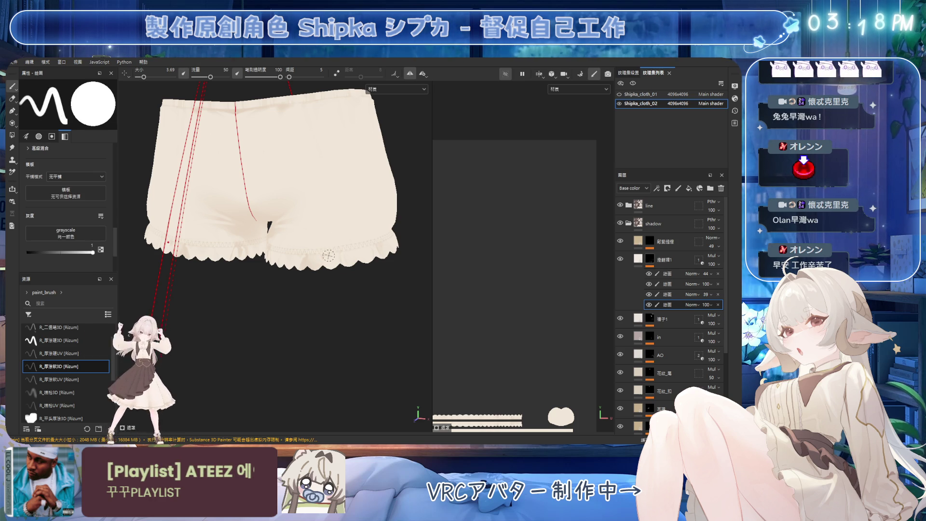
pyautogui.press(']')
pyautogui.press(']')
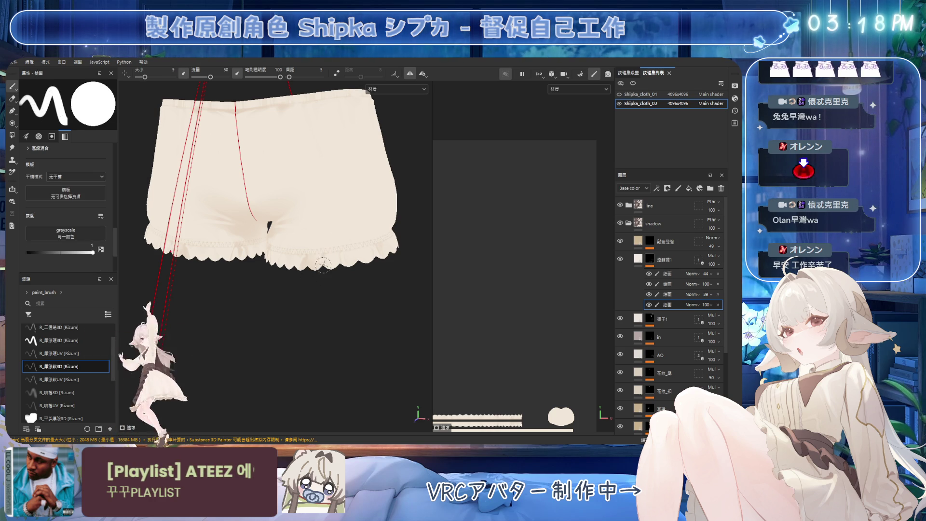
pyautogui.press('2')
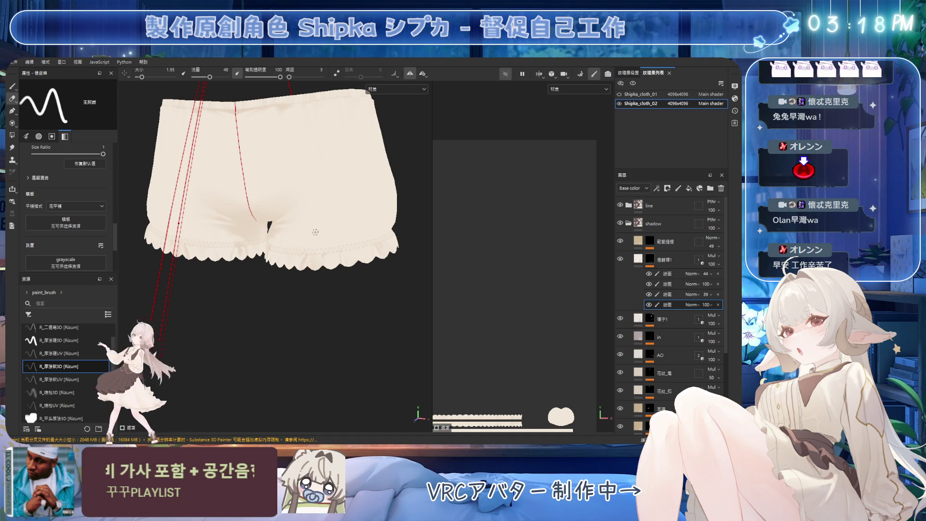
pyautogui.keyDown('alt'); pyautogui.moveTo(338, 225); pyautogui.dragTo(332, 251); pyautogui.keyUp('alt')
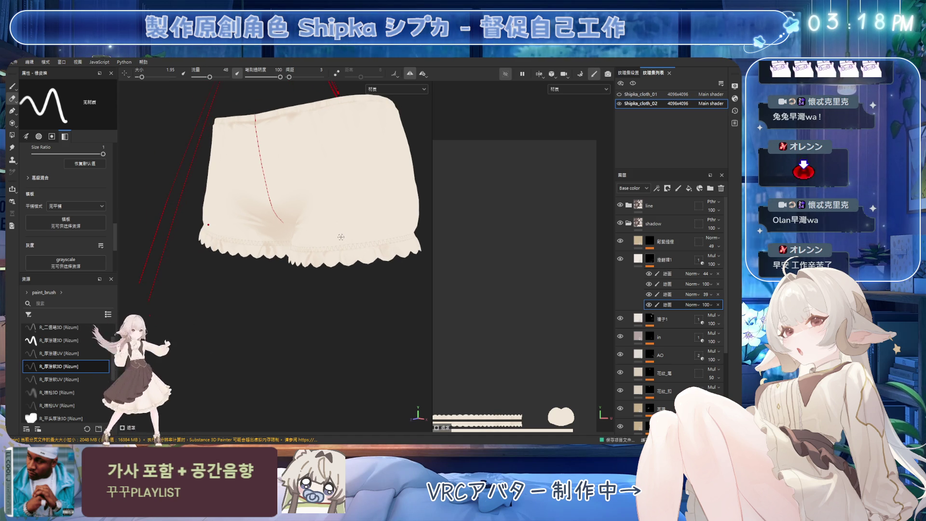
# Orbit to a side view of the bloomers showing the back and one leg ruffle
pyautogui.moveTo(310, 243)
pyautogui.keyDown('alt'); pyautogui.mouseDown()
pyautogui.moveTo(300, 267)
pyautogui.moveTo(321, 270)
pyautogui.mouseUp(); pyautogui.keyUp('alt')
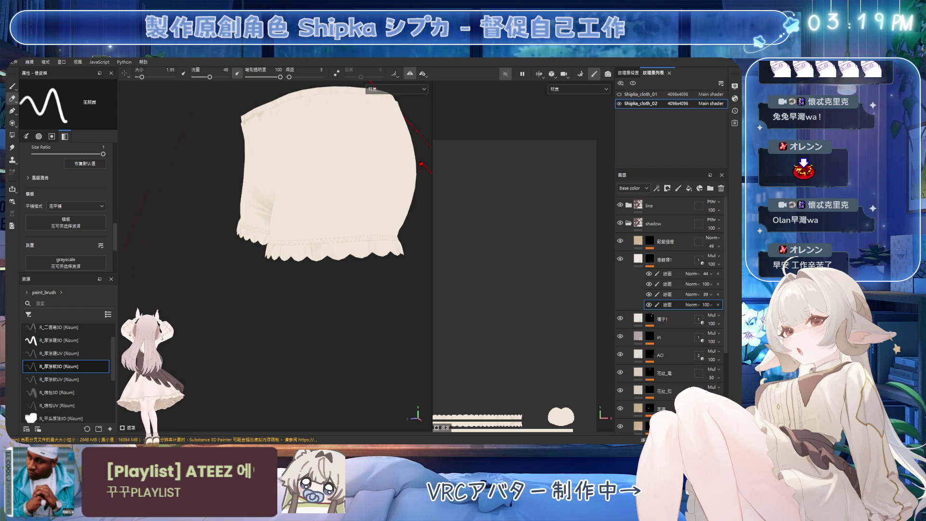
# Paint shading on the leg hem, then erase stray strokes with a roughly 3.8 eraser
pyautogui.scroll(5, 313, 215)
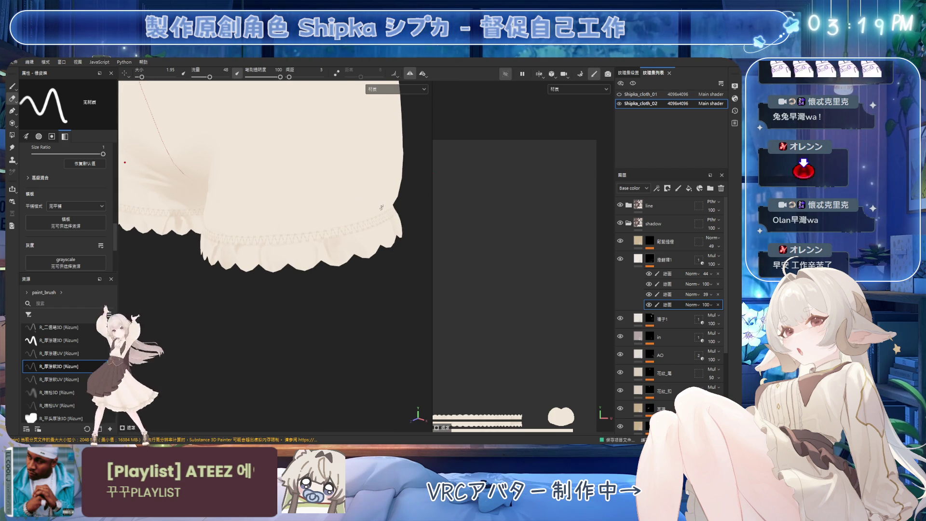
pyautogui.press('p')
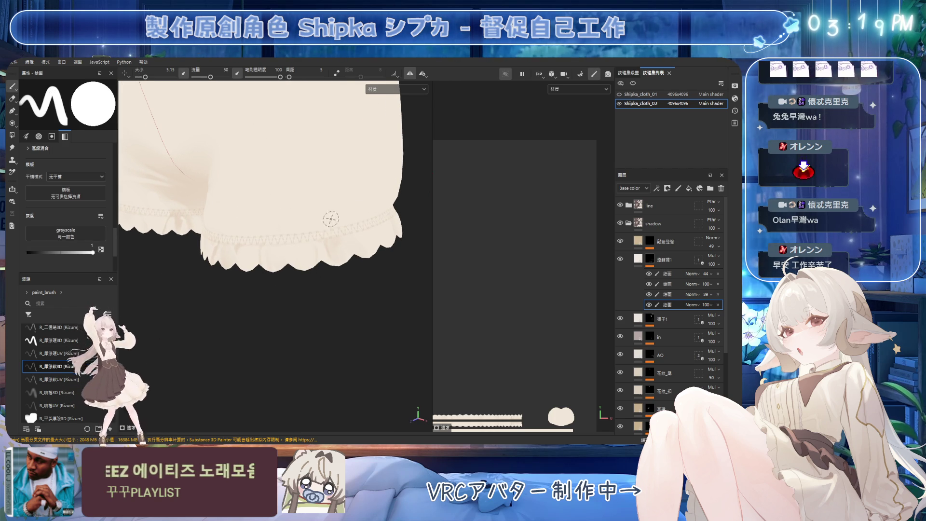
pyautogui.press(']')
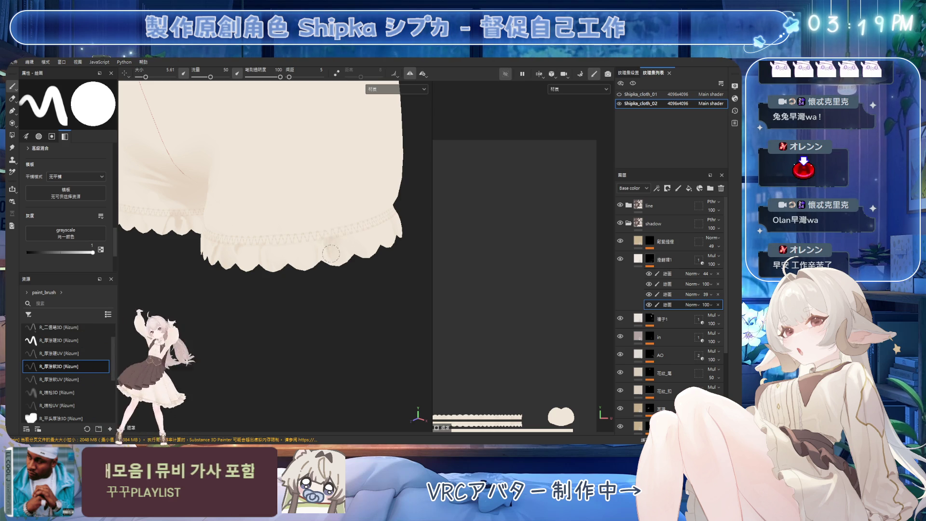
pyautogui.keyDown('alt'); pyautogui.moveTo(330, 248); pyautogui.dragTo(335, 237); pyautogui.keyUp('alt')
pyautogui.press('e')
pyautogui.keyDown('ctrl'); pyautogui.moveTo(335, 237); pyautogui.dragTo(344, 238, button='right'); pyautogui.keyUp('ctrl')
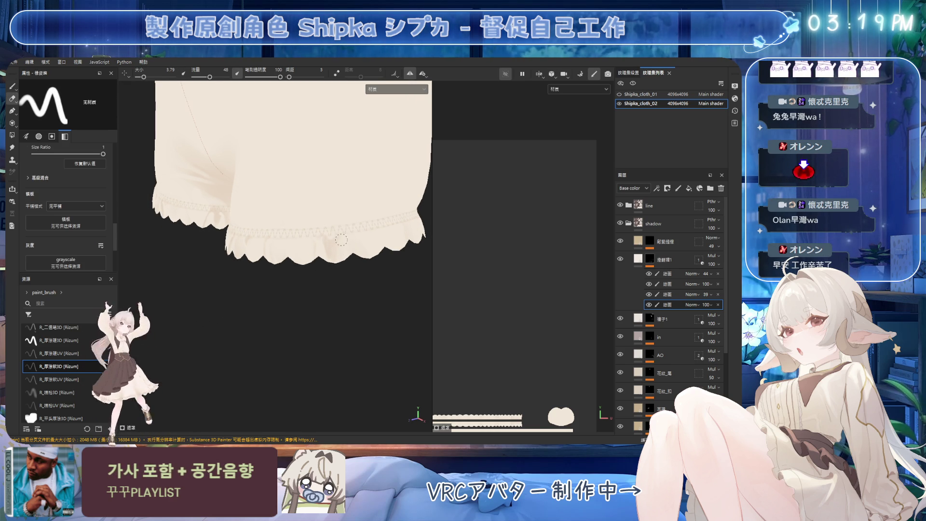
pyautogui.scroll(2, 328, 241)
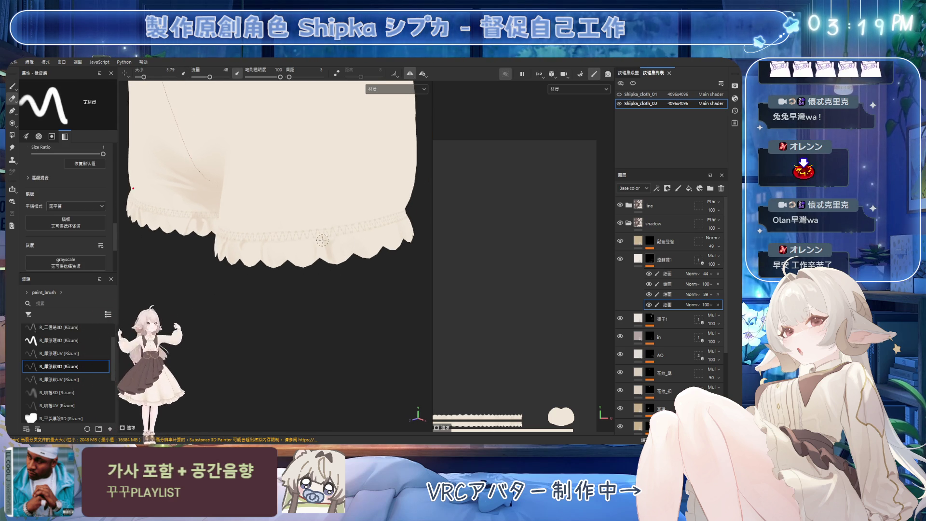
# Add broad hem shading with a larger brush, clean it up, and save the project
pyautogui.press('1')
pyautogui.keyDown('ctrl'); pyautogui.moveTo(312, 240); pyautogui.dragTo(314, 250, button='right'); pyautogui.keyUp('ctrl')
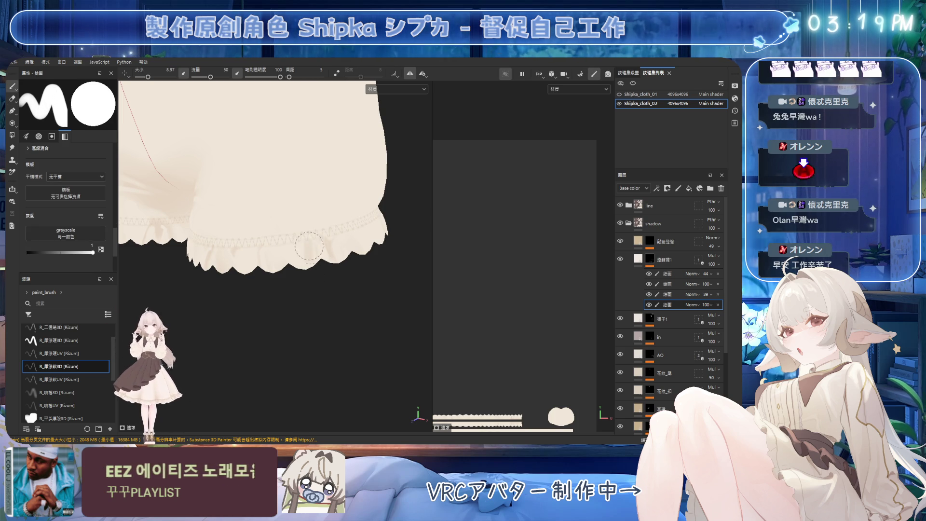
pyautogui.keyDown('ctrl'); pyautogui.moveTo(313, 250); pyautogui.dragTo(307, 242, button='right'); pyautogui.keyUp('ctrl')
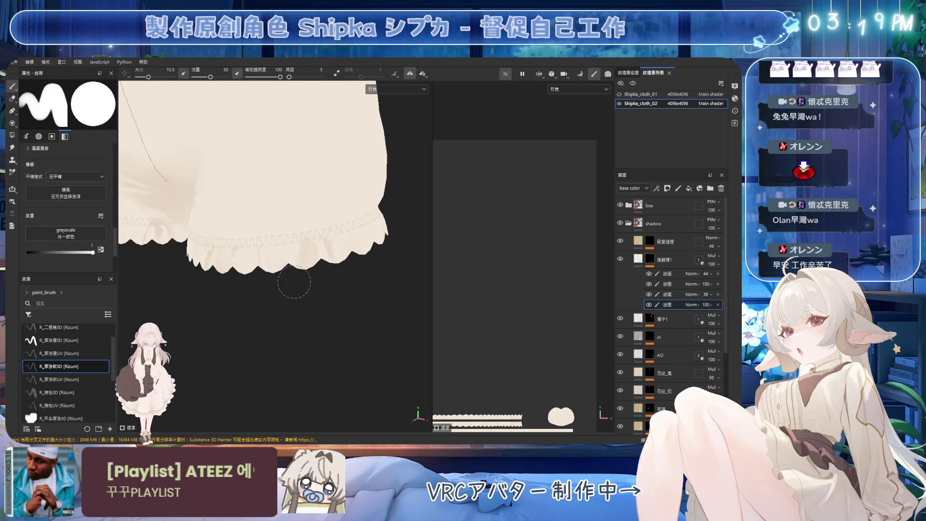
pyautogui.press('e')
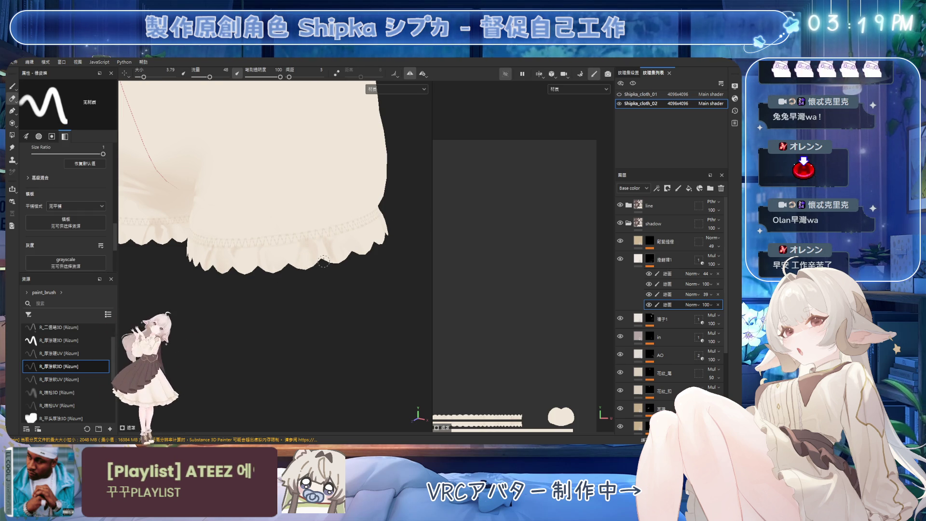
pyautogui.keyDown('ctrl'); pyautogui.moveTo(321, 263); pyautogui.dragTo(314, 281, button='right'); pyautogui.keyUp('ctrl')
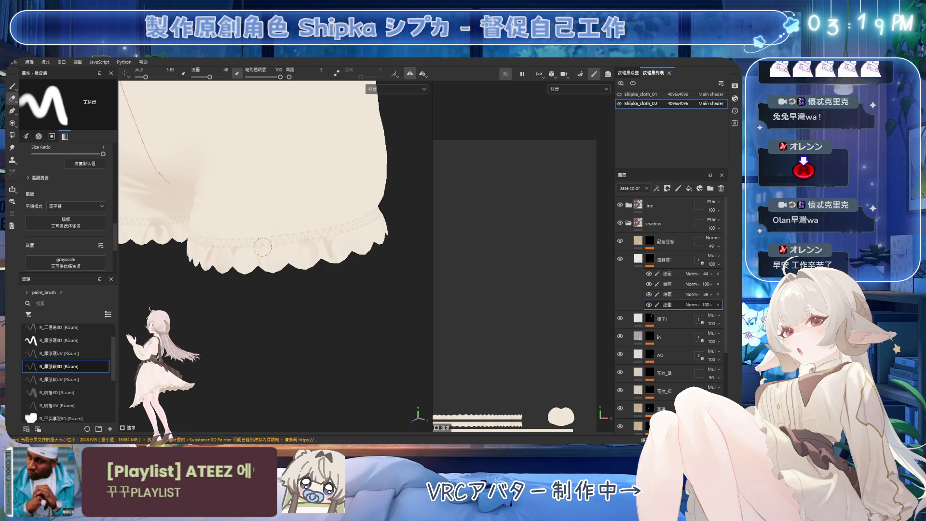
pyautogui.hotkey('ctrl', 's')
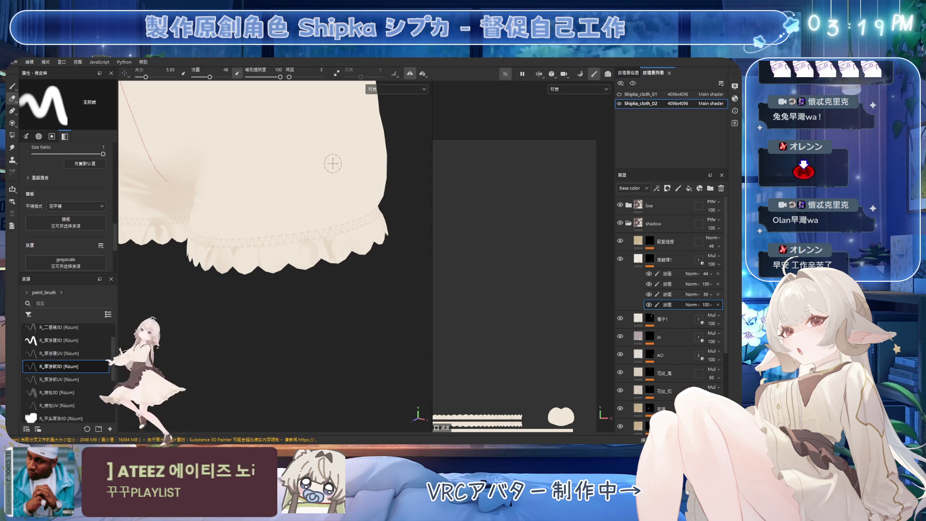
# Refine the bloomer leg shading with a finer brush and smaller eraser, then save
pyautogui.moveTo(264, 213)
pyautogui.keyDown('alt'); pyautogui.mouseDown()
pyautogui.moveTo(308, 204)
pyautogui.moveTo(324, 244)
pyautogui.moveTo(310, 254)
pyautogui.moveTo(340, 243)
pyautogui.mouseUp(); pyautogui.keyUp('alt')
pyautogui.press('1')
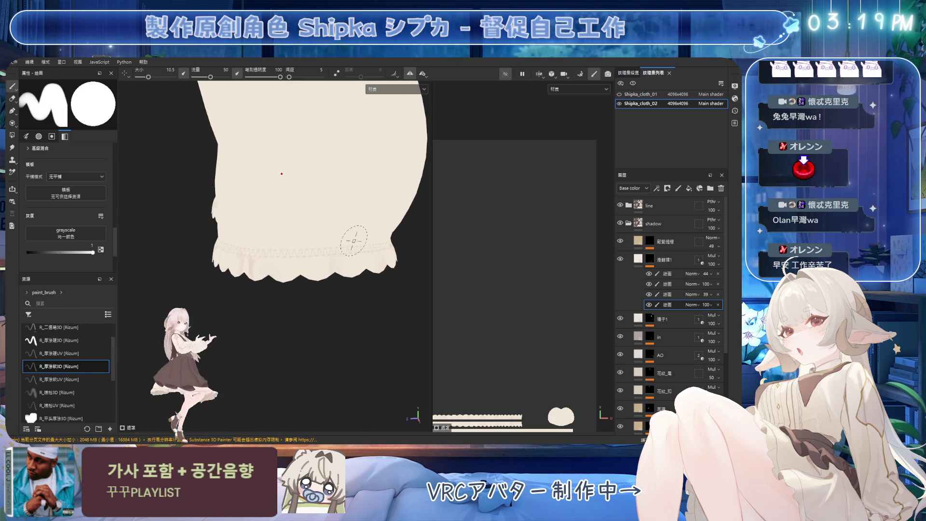
pyautogui.keyDown('alt'); pyautogui.moveTo(244, 165); pyautogui.dragTo(277, 245); pyautogui.keyUp('alt')
pyautogui.press('[')
pyautogui.press('[')
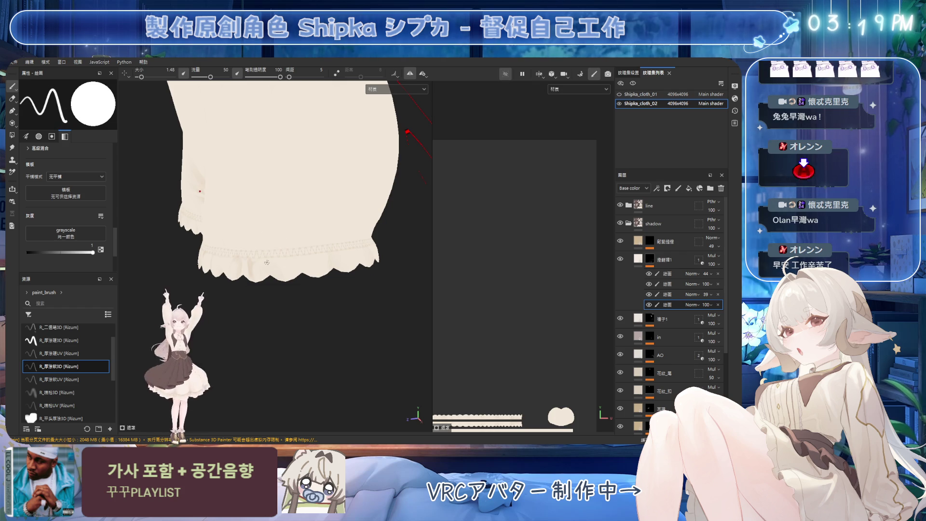
pyautogui.keyDown('ctrl'); pyautogui.moveTo(268, 255); pyautogui.dragTo(293, 256, button='right'); pyautogui.keyUp('ctrl')
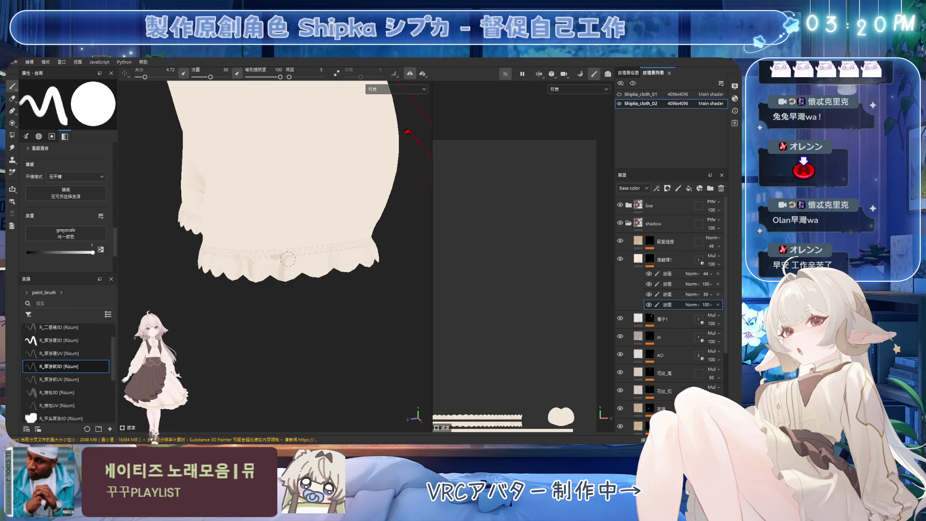
pyautogui.press('e')
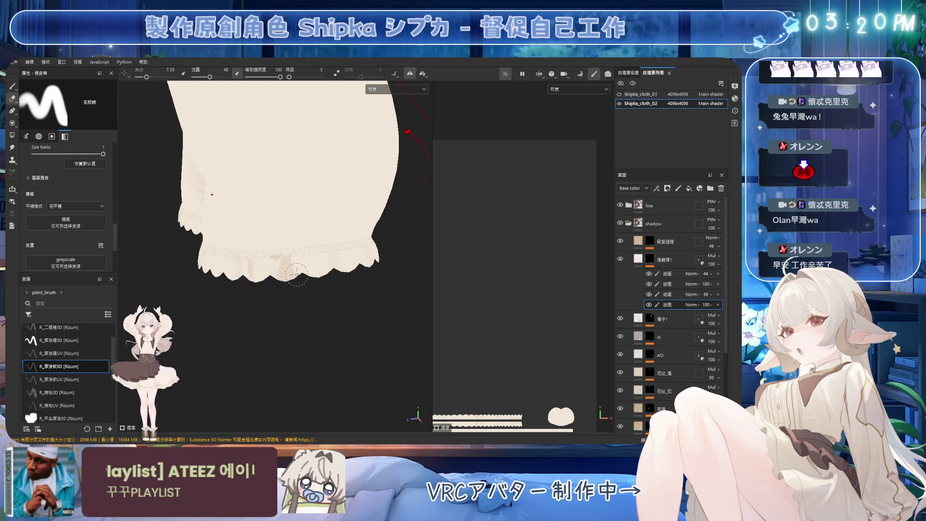
pyautogui.moveTo(288, 281)
pyautogui.keyDown('ctrl'); pyautogui.mouseDown(button='right')
pyautogui.moveTo(289, 260)
pyautogui.moveTo(277, 254)
pyautogui.mouseUp(button='right'); pyautogui.keyUp('ctrl')
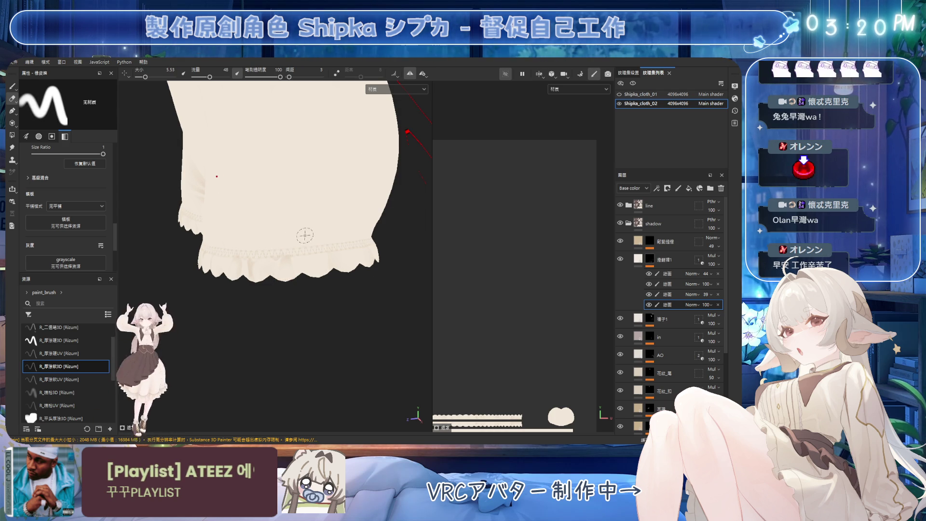
pyautogui.hotkey('ctrl', 's')
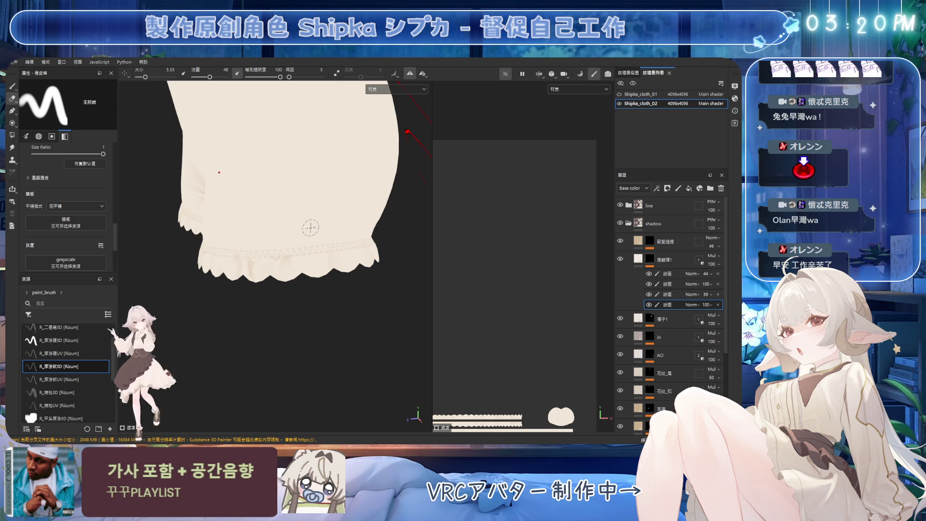
# Paint larger shading strokes on the close-up hem and precisely erase the overflow
pyautogui.keyDown('alt'); pyautogui.moveTo(319, 256); pyautogui.dragTo(270, 245); pyautogui.keyUp('alt')
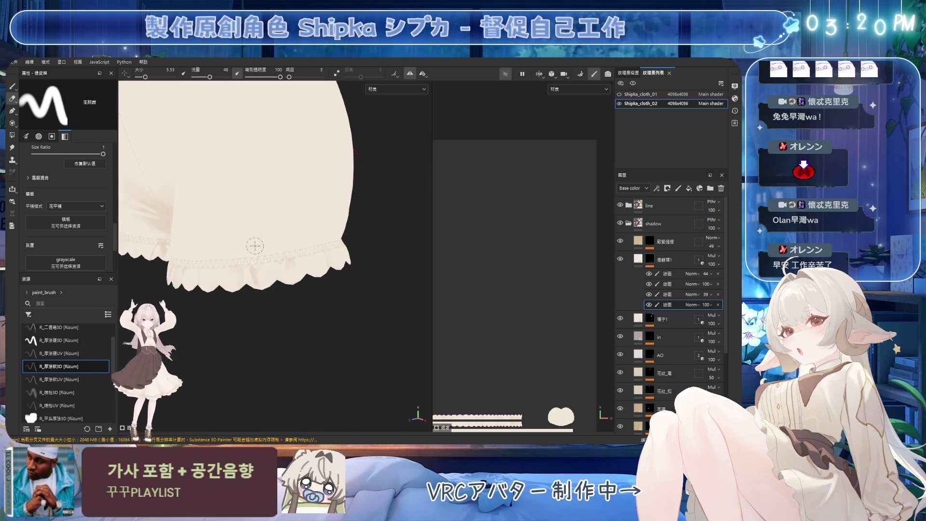
pyautogui.press(']')
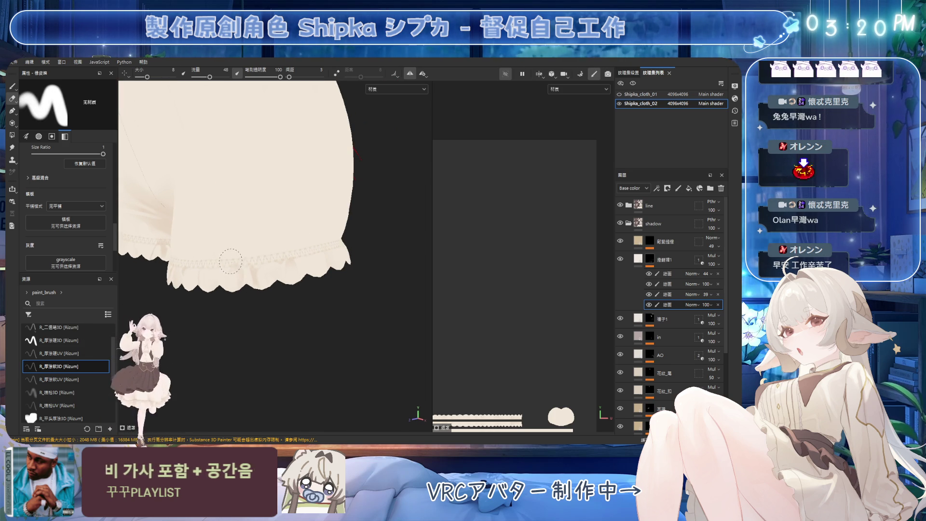
pyautogui.moveTo(263, 272)
pyautogui.keyDown('alt'); pyautogui.mouseDown()
pyautogui.moveTo(310, 251)
pyautogui.moveTo(291, 256)
pyautogui.mouseUp(); pyautogui.keyUp('alt')
pyautogui.press('1')
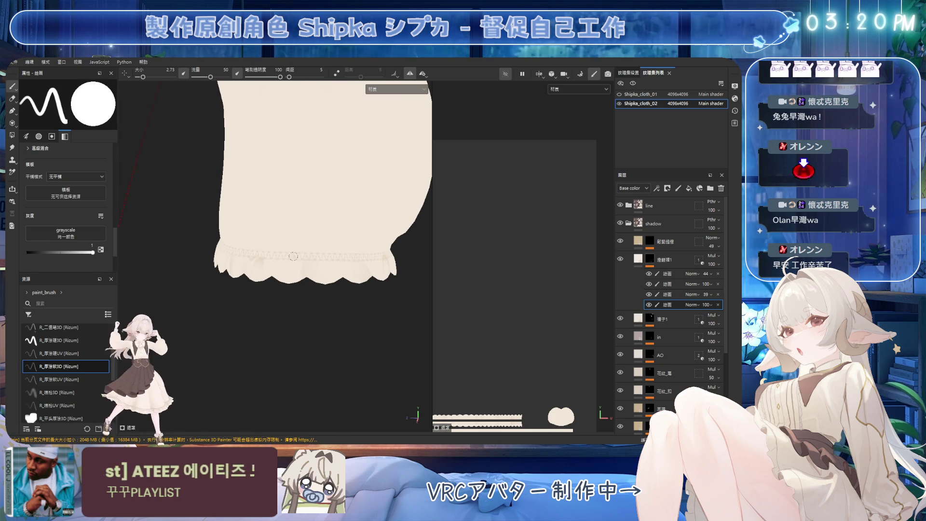
pyautogui.press(']')
pyautogui.press(']')
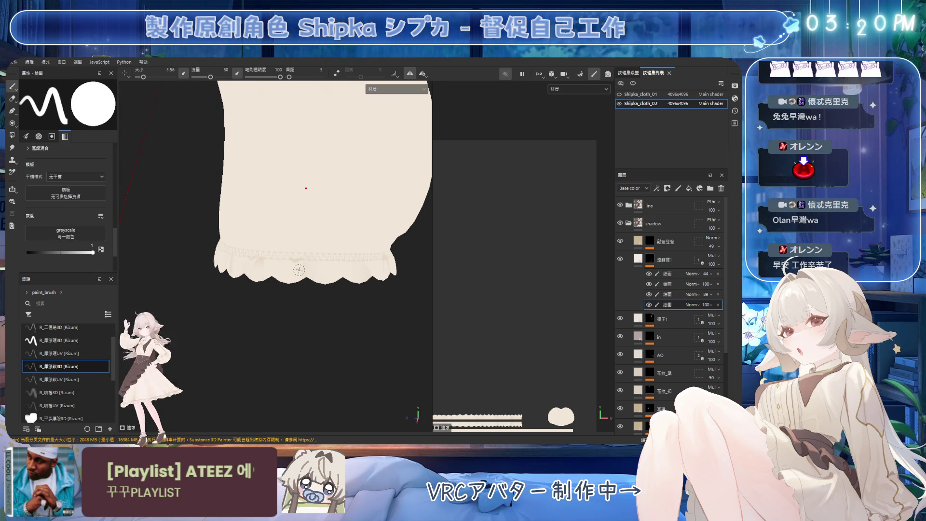
pyautogui.press(']')
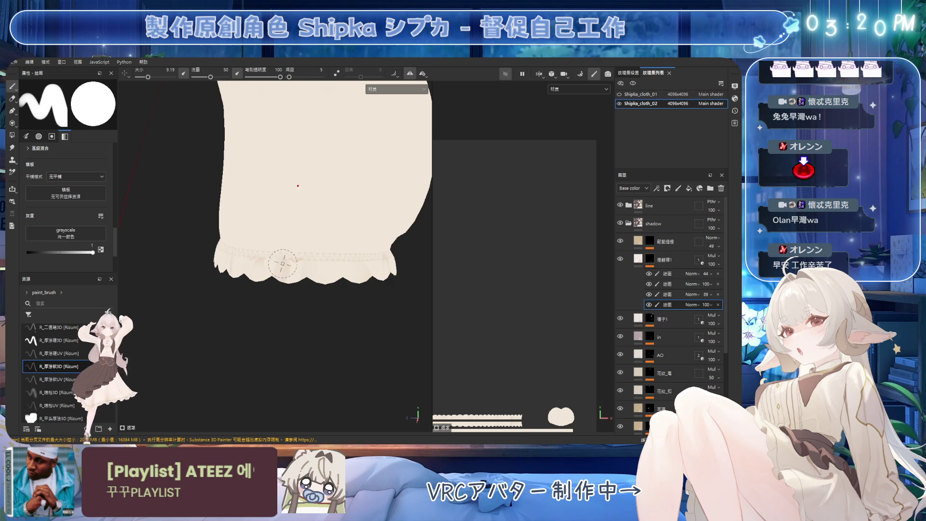
pyautogui.press('e')
pyautogui.moveTo(273, 306)
pyautogui.keyDown('alt'); pyautogui.mouseDown()
pyautogui.moveTo(355, 265)
pyautogui.moveTo(352, 165)
pyautogui.moveTo(301, 254)
pyautogui.mouseUp(); pyautogui.keyUp('alt')
pyautogui.keyDown('ctrl'); pyautogui.moveTo(301, 253); pyautogui.dragTo(286, 250, button='right'); pyautogui.keyUp('ctrl')
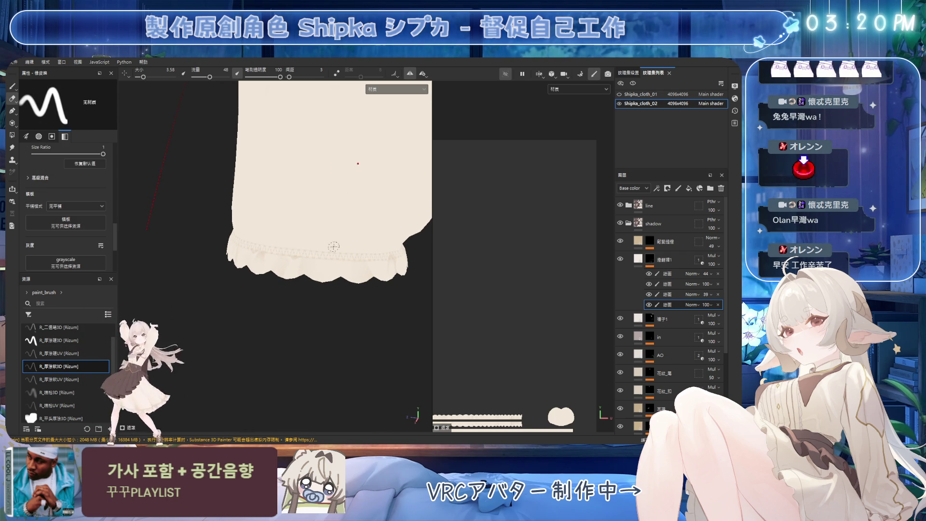
# Add fine detail shading with a small brush and clean up around the lace trim
pyautogui.press('b')
pyautogui.moveTo(279, 256)
pyautogui.keyDown('ctrl'); pyautogui.mouseDown(button='right')
pyautogui.moveTo(288, 268)
pyautogui.moveTo(284, 251)
pyautogui.mouseUp(button='right'); pyautogui.keyUp('ctrl')
pyautogui.keyDown('alt'); pyautogui.moveTo(284, 251); pyautogui.dragTo(292, 256); pyautogui.keyUp('alt')
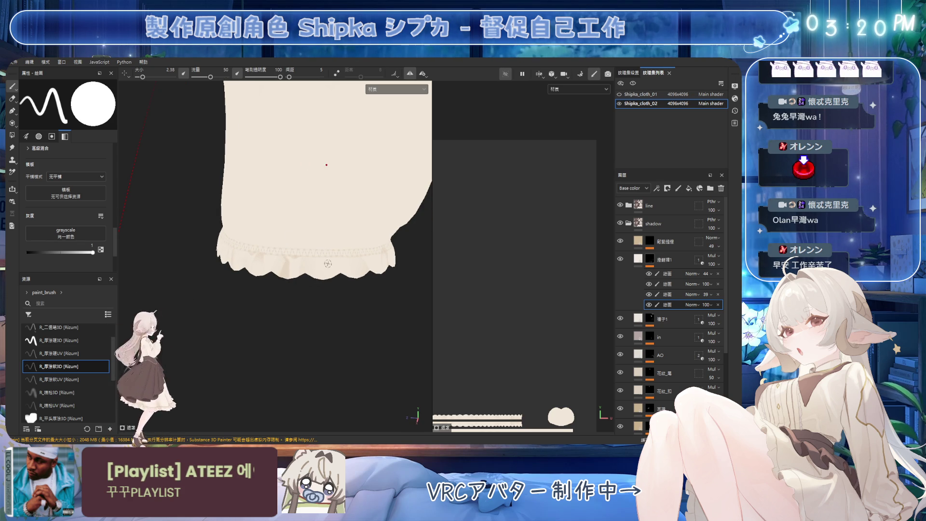
pyautogui.press('2')
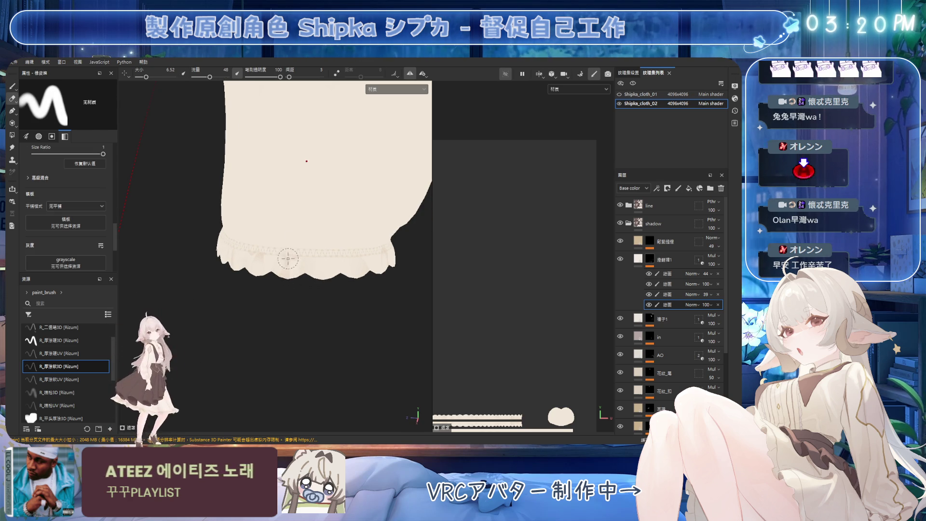
pyautogui.moveTo(321, 235)
pyautogui.keyDown('alt'); pyautogui.mouseDown()
pyautogui.moveTo(304, 213)
pyautogui.moveTo(361, 214)
pyautogui.moveTo(347, 241)
pyautogui.moveTo(319, 250)
pyautogui.mouseUp(); pyautogui.keyUp('alt')
pyautogui.press('1')
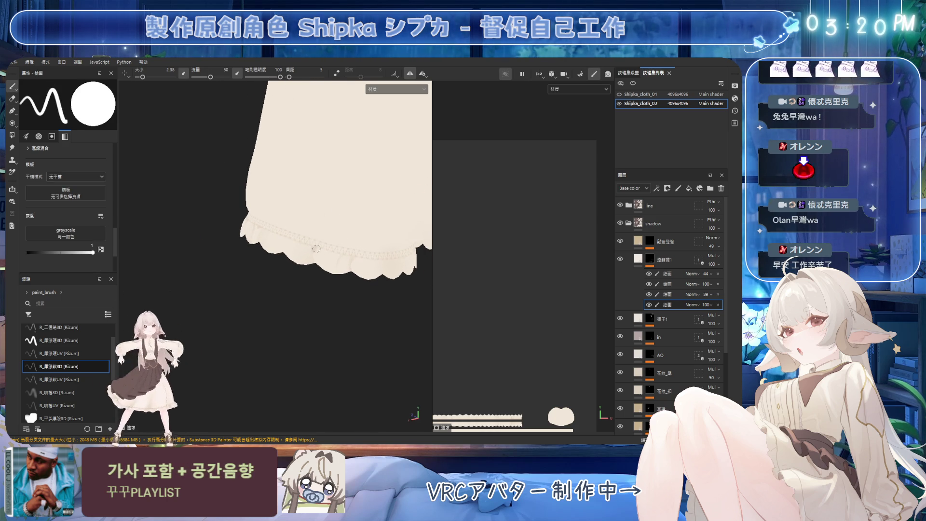
pyautogui.keyDown('alt'); pyautogui.moveTo(305, 255); pyautogui.dragTo(301, 246); pyautogui.keyUp('alt')
# Paint larger soft shading along the other leg's stitched hem band and erase the excess
pyautogui.moveTo(301, 246)
pyautogui.keyDown('ctrl'); pyautogui.mouseDown(button='right')
pyautogui.moveTo(311, 246)
pyautogui.moveTo(295, 245)
pyautogui.mouseUp(button='right'); pyautogui.keyUp('ctrl')
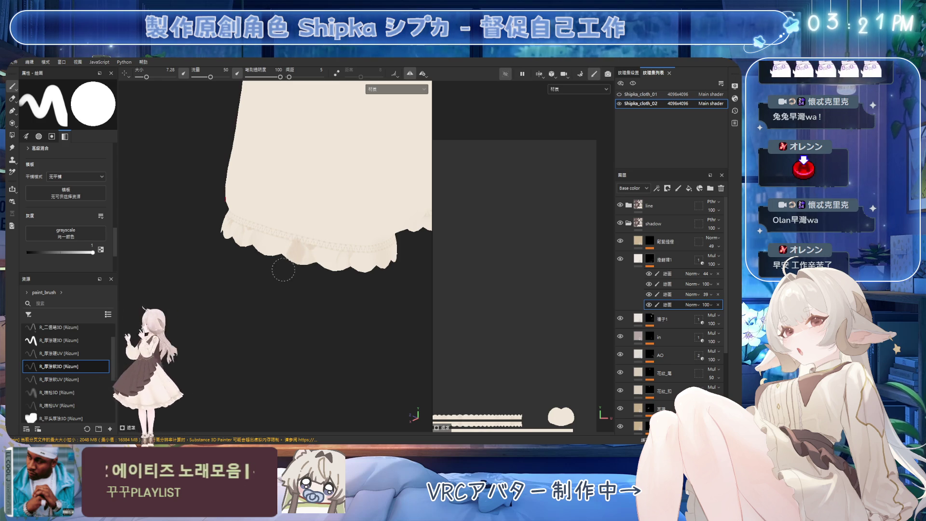
pyautogui.press('e')
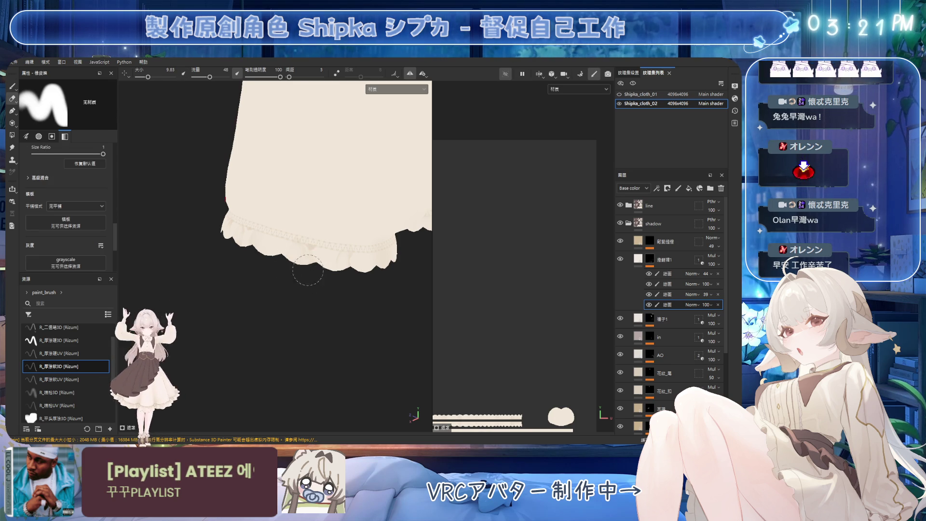
pyautogui.keyDown('alt'); pyautogui.moveTo(297, 261); pyautogui.dragTo(303, 242); pyautogui.keyUp('alt')
pyautogui.press('1')
pyautogui.press(']')
pyautogui.press(']')
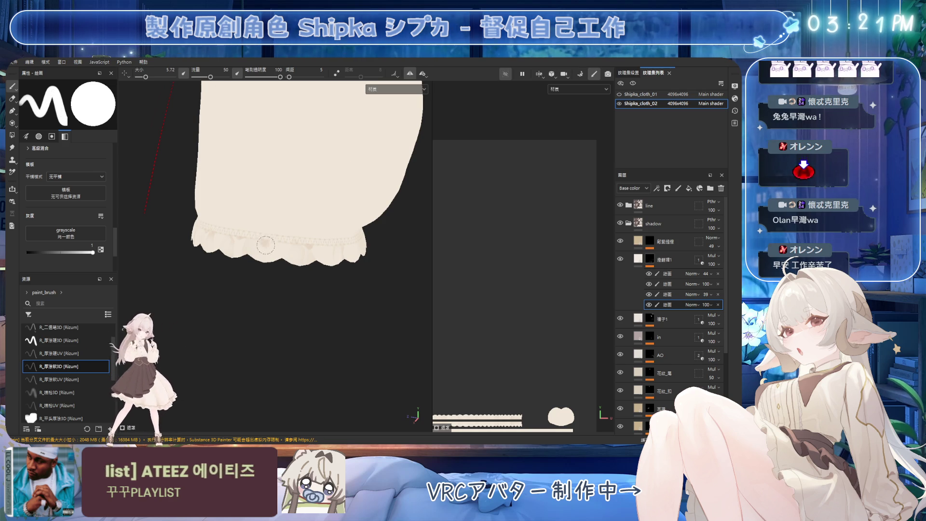
pyautogui.press(']')
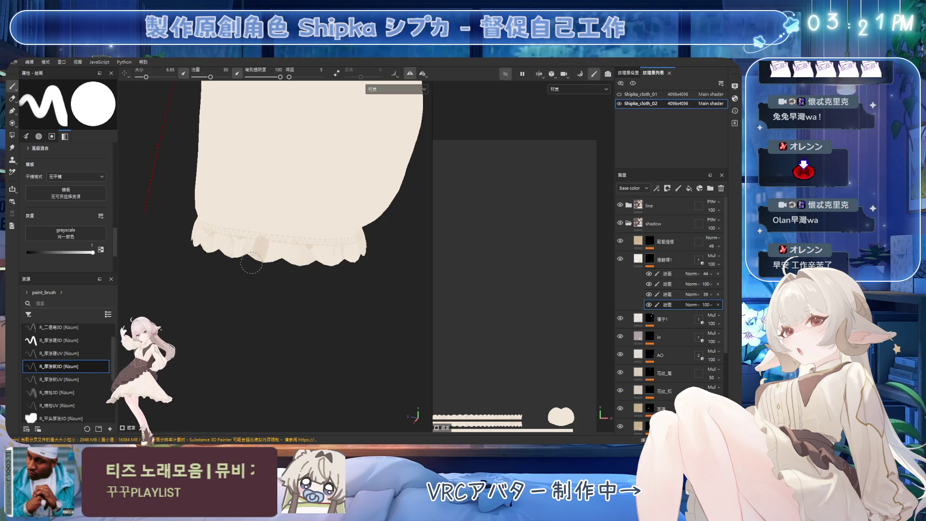
pyautogui.press('2')
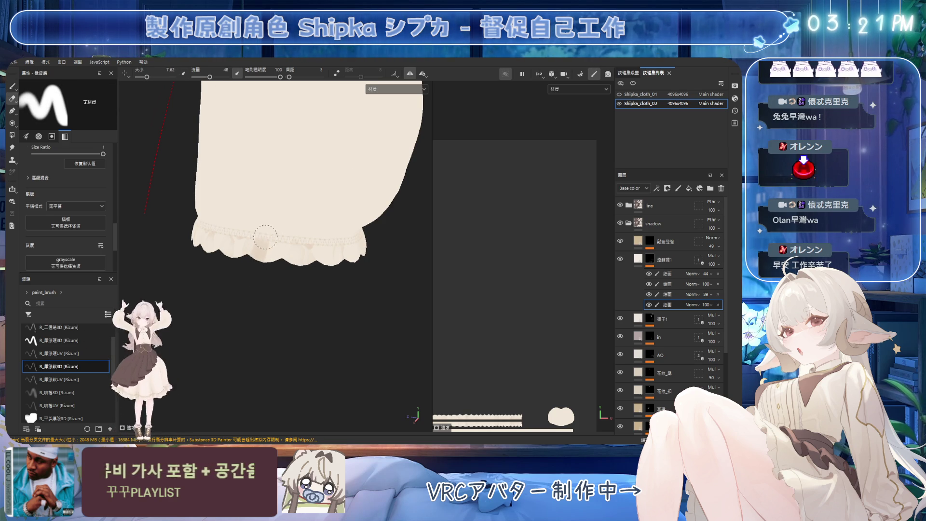
pyautogui.press('[')
pyautogui.press('[')
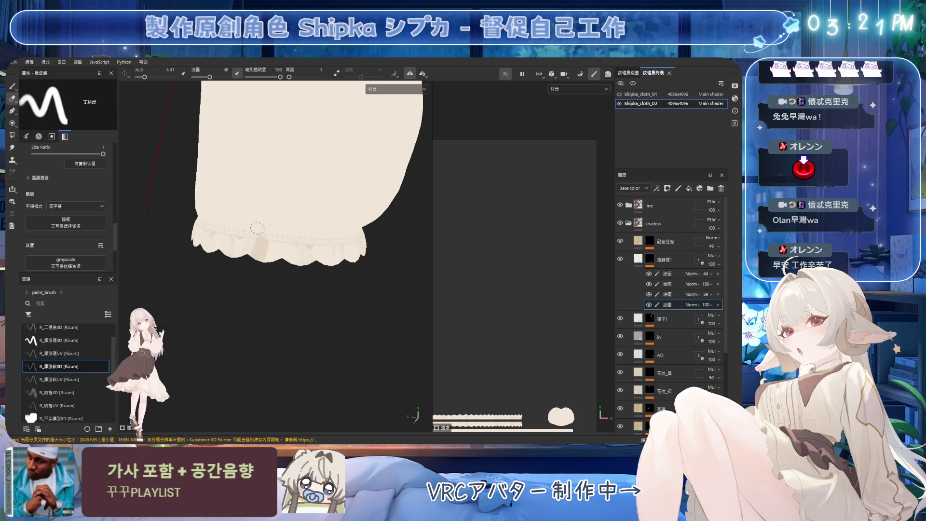
pyautogui.press(']')
pyautogui.press(']')
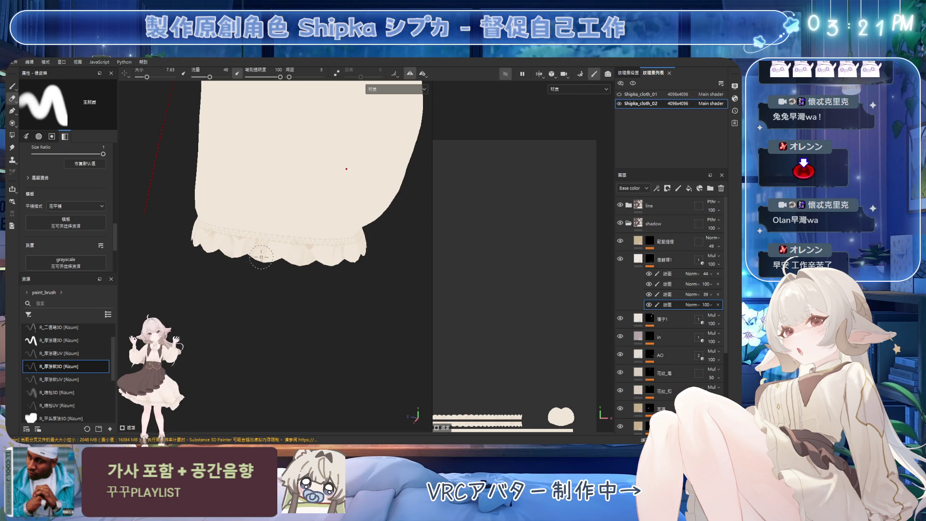
# Shade more of the bloomer leg hem, then soften it with a larger eraser
pyautogui.press('1')
pyautogui.moveTo(351, 230)
pyautogui.keyDown('alt'); pyautogui.mouseDown()
pyautogui.moveTo(295, 210)
pyautogui.moveTo(299, 243)
pyautogui.mouseUp(); pyautogui.keyUp('alt')
pyautogui.press('[')
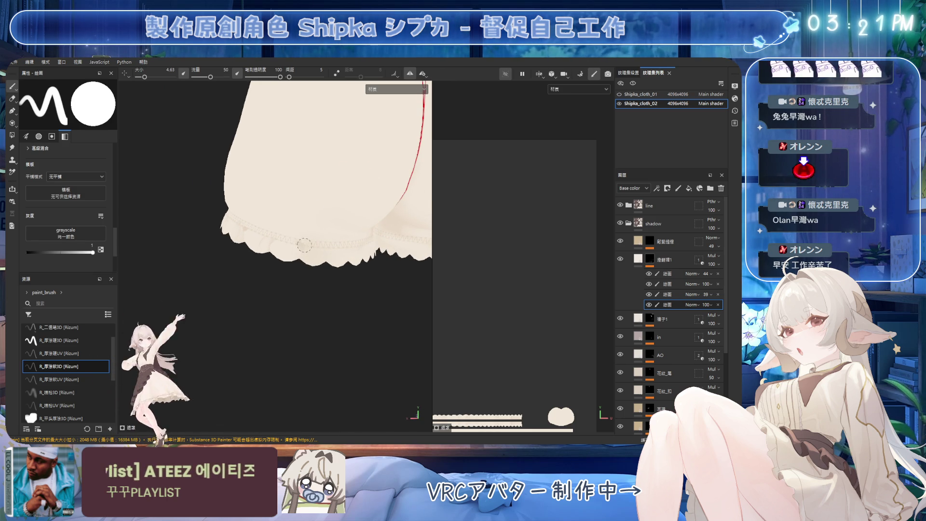
pyautogui.press(']')
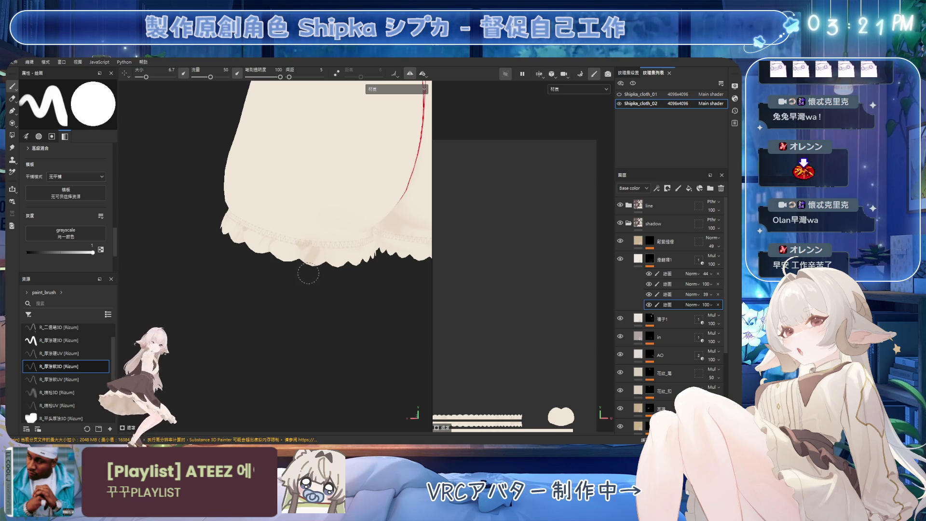
pyautogui.press('e')
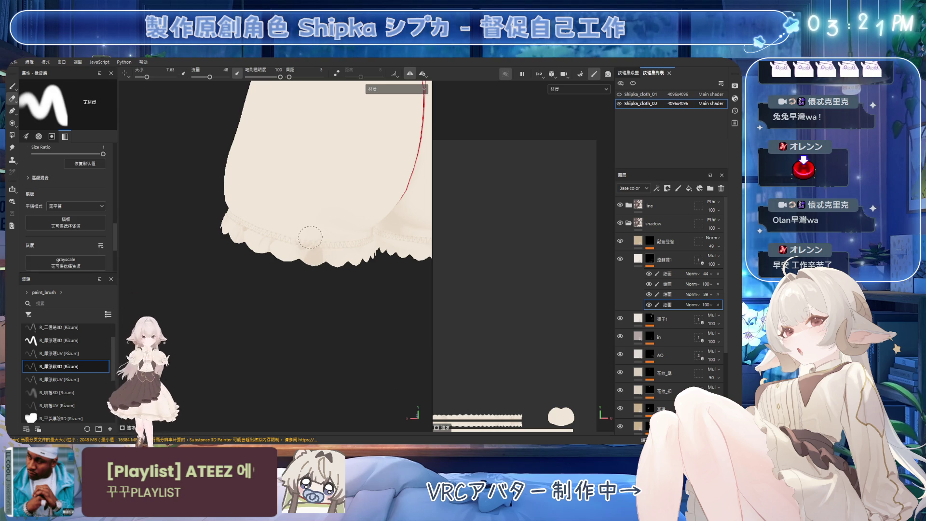
pyautogui.press(']')
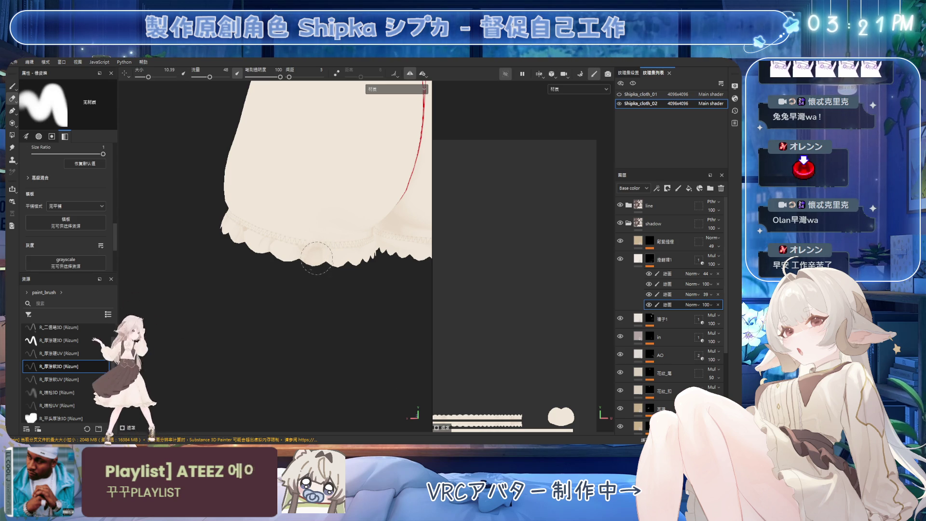
# Paint the hem from a new angle and save the project
pyautogui.moveTo(362, 235)
pyautogui.keyDown('alt'); pyautogui.mouseDown()
pyautogui.moveTo(316, 209)
pyautogui.moveTo(311, 253)
pyautogui.mouseUp(); pyautogui.keyUp('alt')
pyautogui.moveTo(324, 215)
pyautogui.keyDown('alt'); pyautogui.mouseDown()
pyautogui.moveTo(310, 231)
pyautogui.moveTo(320, 247)
pyautogui.moveTo(332, 225)
pyautogui.moveTo(343, 242)
pyautogui.moveTo(336, 232)
pyautogui.mouseUp(); pyautogui.keyUp('alt')
pyautogui.press('1')
pyautogui.hotkey('ctrl', 's')
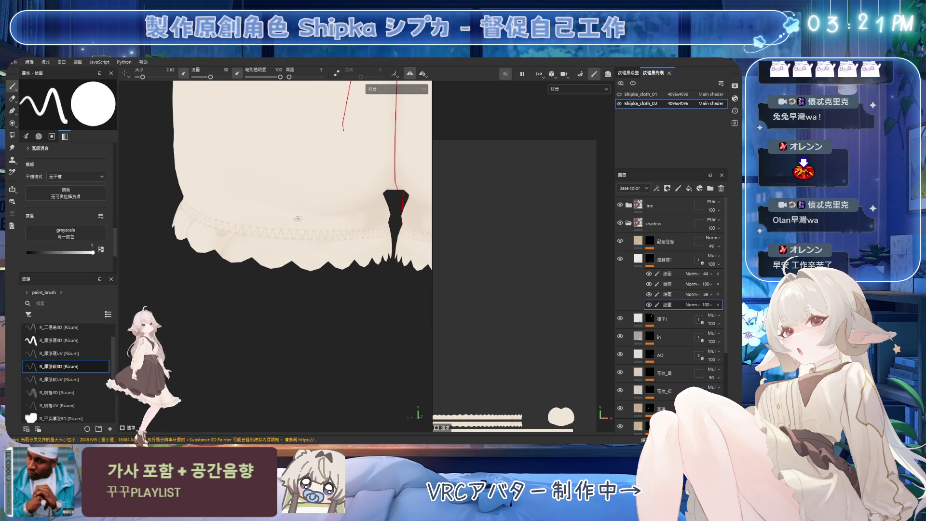
pyautogui.moveTo(297, 234)
pyautogui.keyDown('ctrl'); pyautogui.mouseDown(button='right')
pyautogui.moveTo(311, 235)
pyautogui.moveTo(296, 250)
pyautogui.mouseUp(button='right'); pyautogui.keyUp('ctrl')
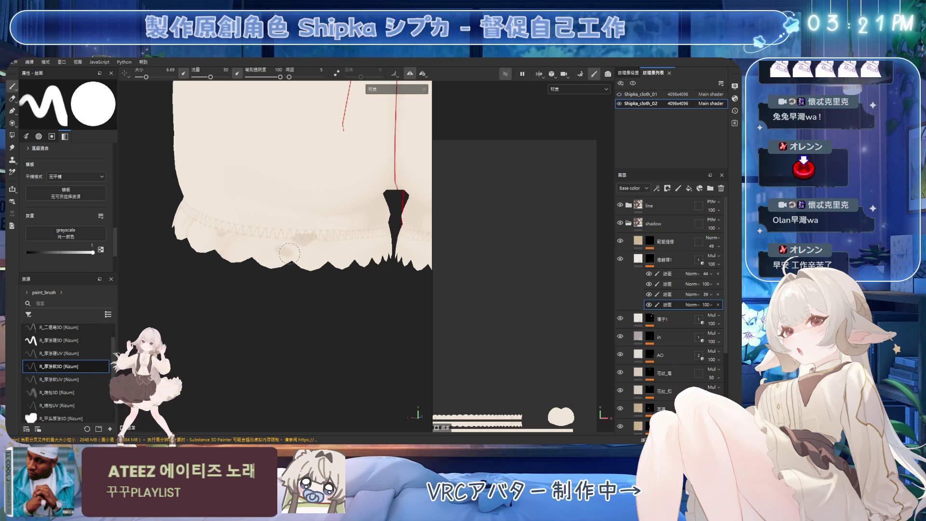
# Soften the hem shading, paint finer shadow strokes, and erase stray shading
pyautogui.press('e')
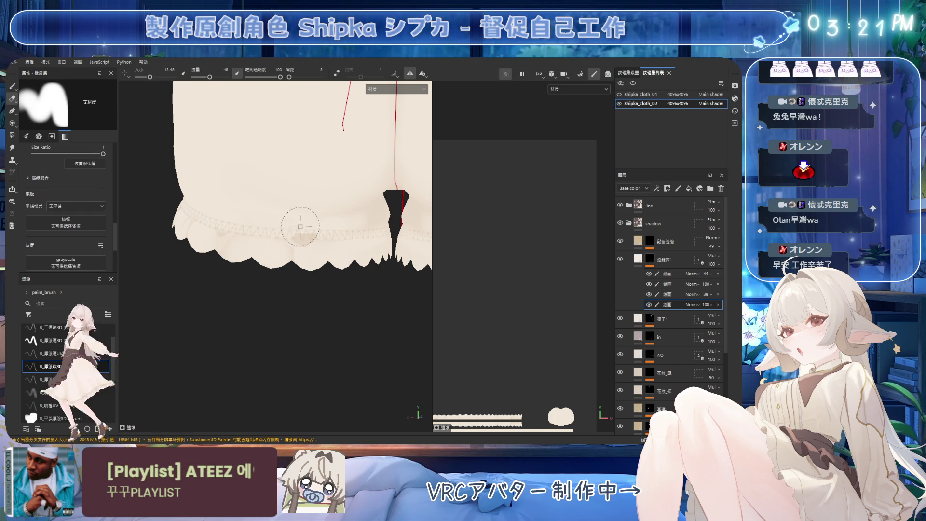
pyautogui.moveTo(347, 213)
pyautogui.keyDown('alt'); pyautogui.mouseDown()
pyautogui.moveTo(331, 234)
pyautogui.moveTo(299, 223)
pyautogui.moveTo(257, 239)
pyautogui.mouseUp(); pyautogui.keyUp('alt')
pyautogui.press('1')
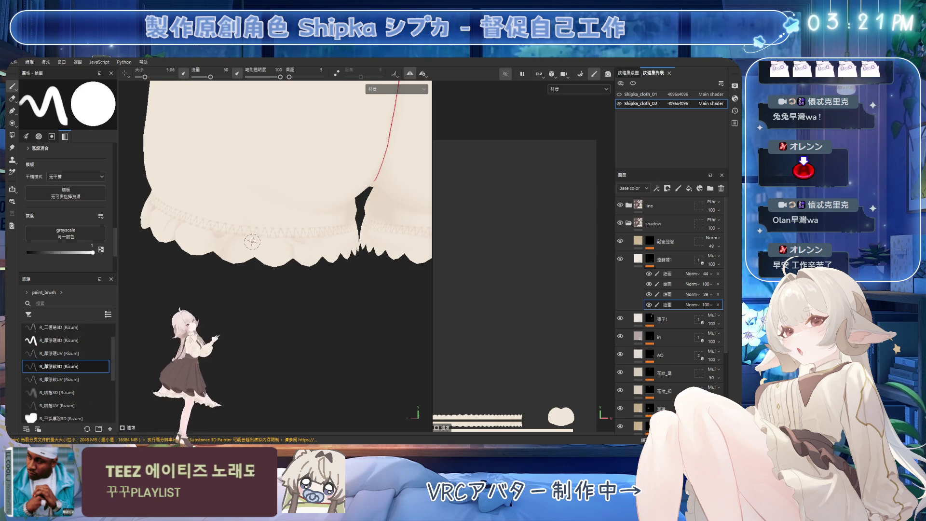
pyautogui.press('[')
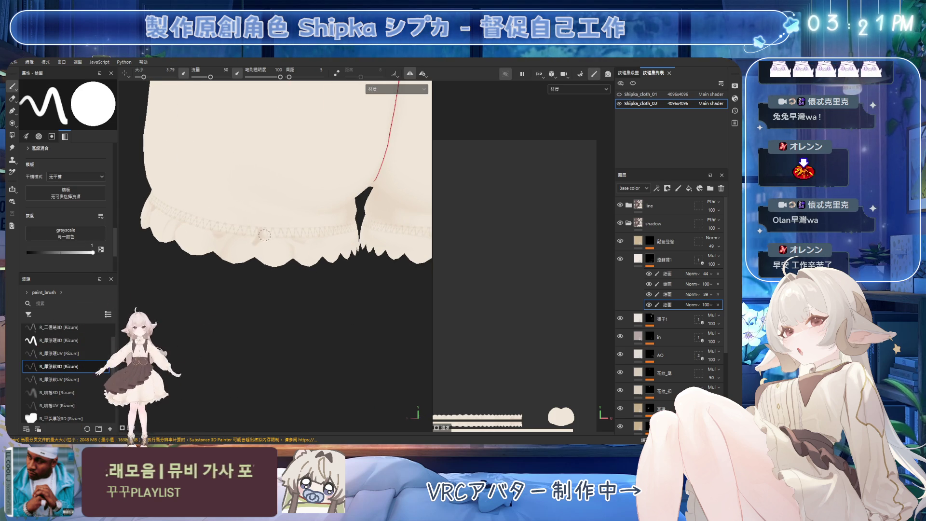
pyautogui.press('2')
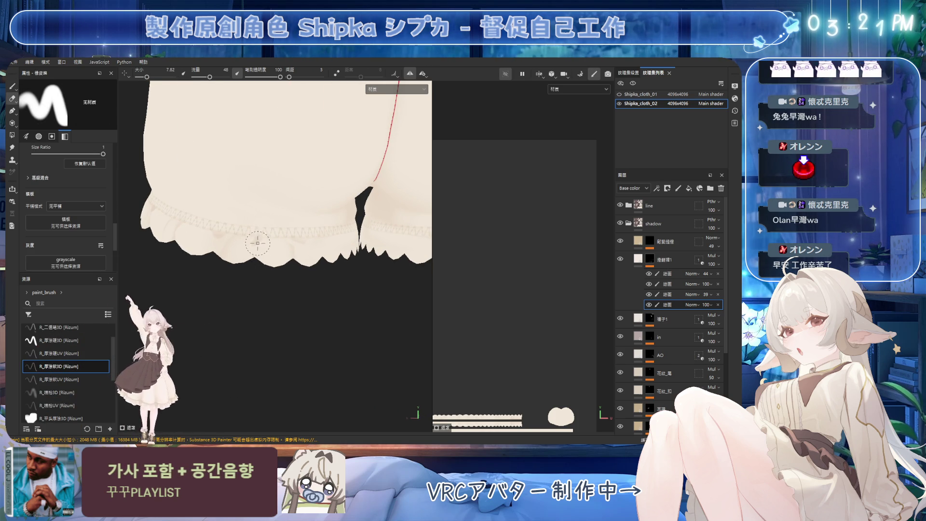
pyautogui.press('1')
pyautogui.press('[')
pyautogui.press('[')
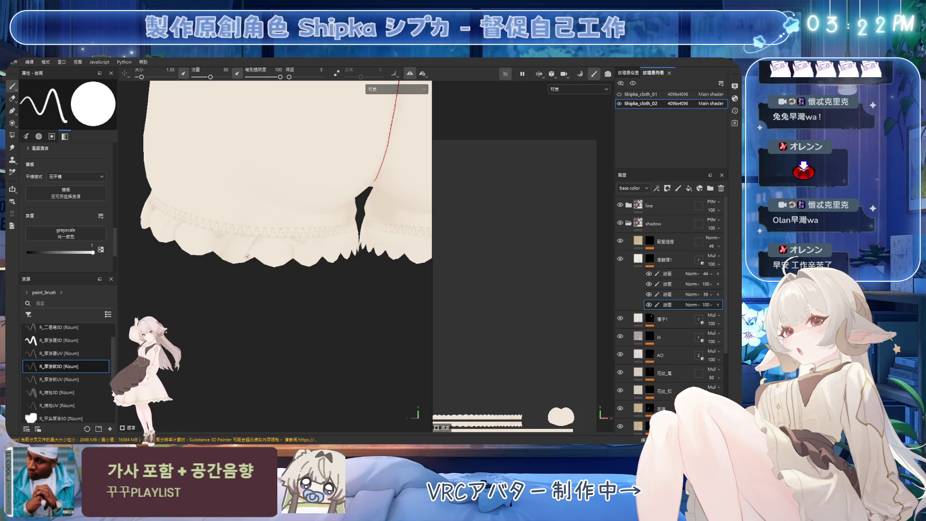
pyautogui.press('2')
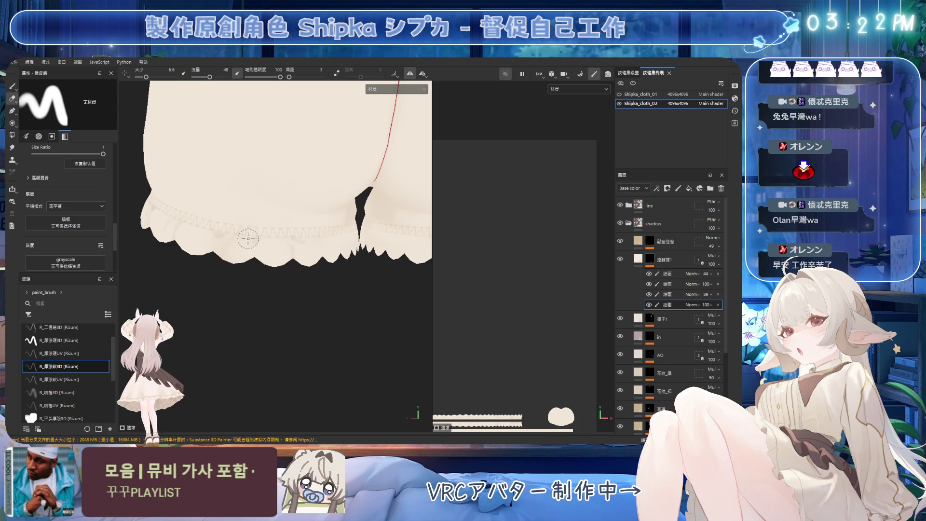
# Paint wider shadow strokes on the hem and soften their edges with a larger eraser
pyautogui.press('1')
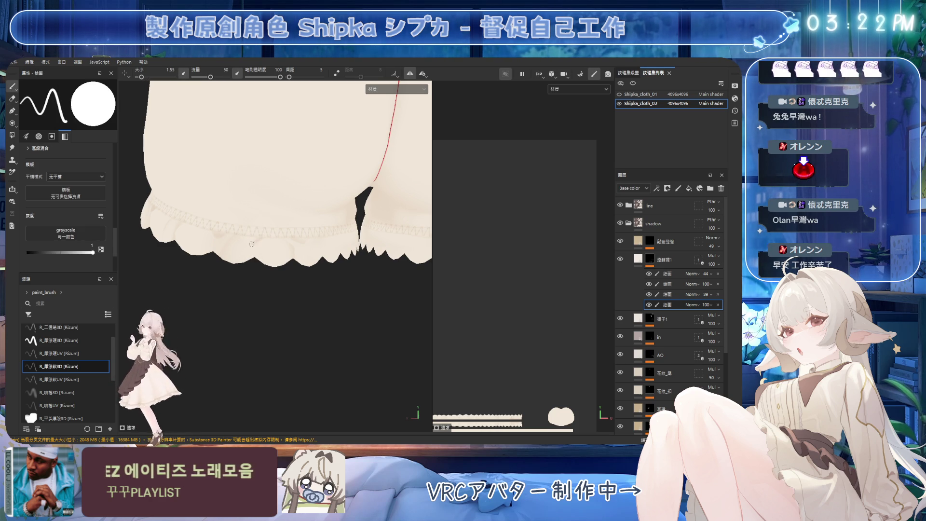
pyautogui.press(']')
pyautogui.press(']')
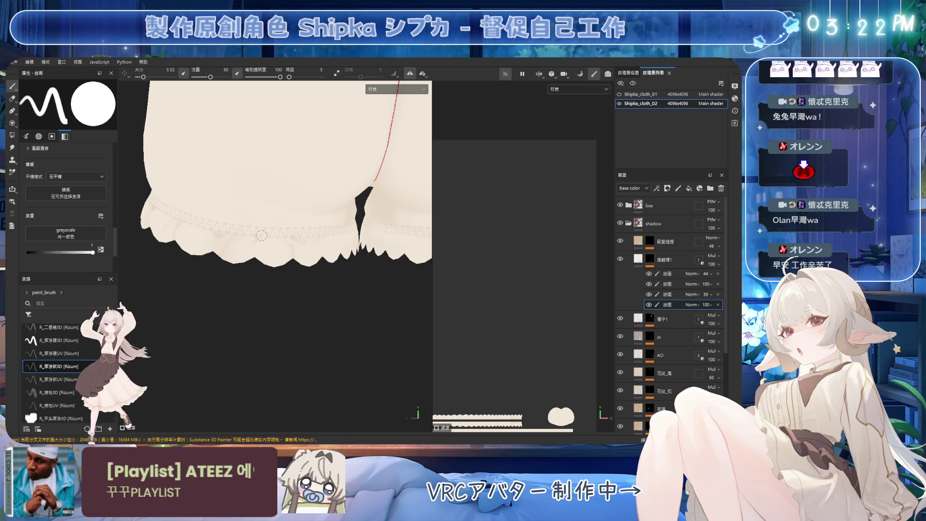
pyautogui.press(']')
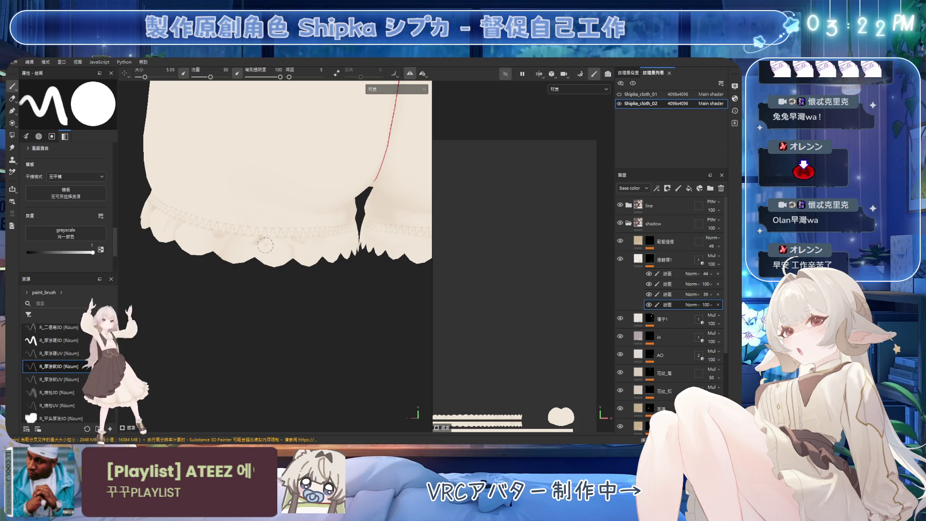
pyautogui.press(']')
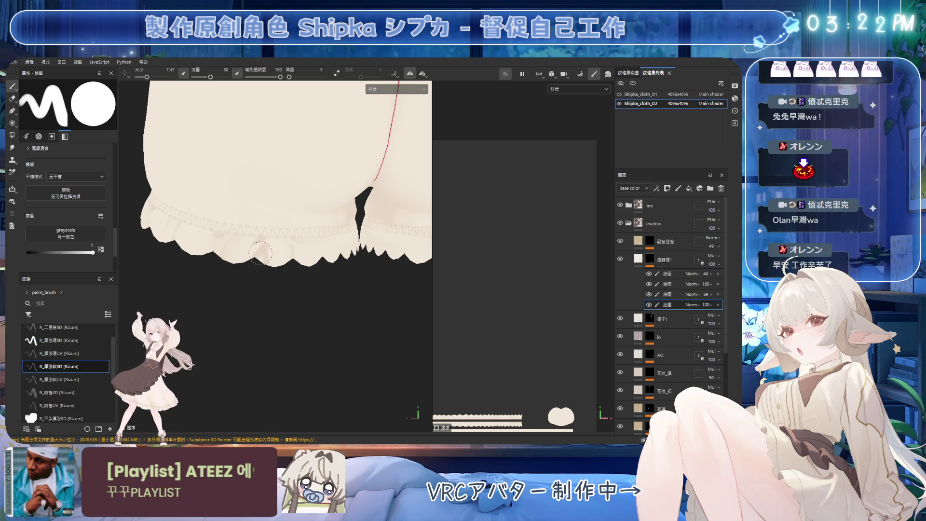
pyautogui.press('e')
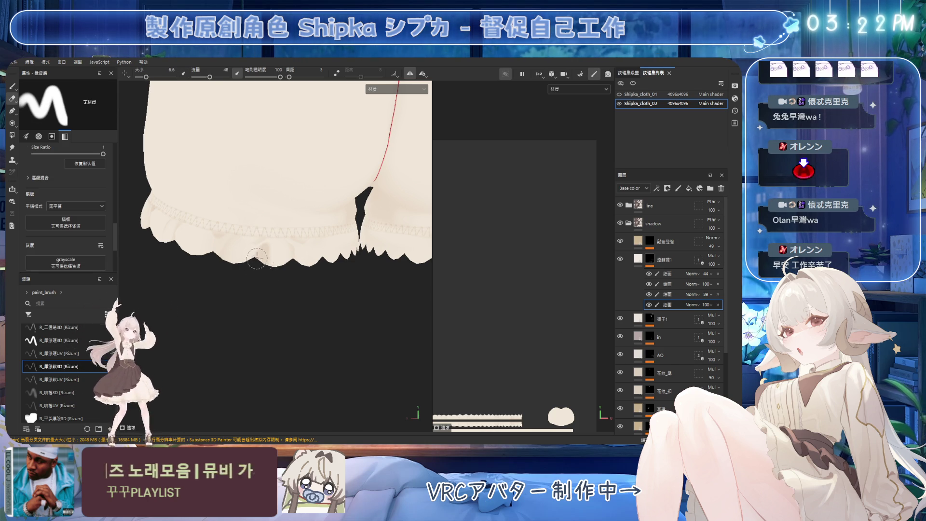
pyautogui.press(']')
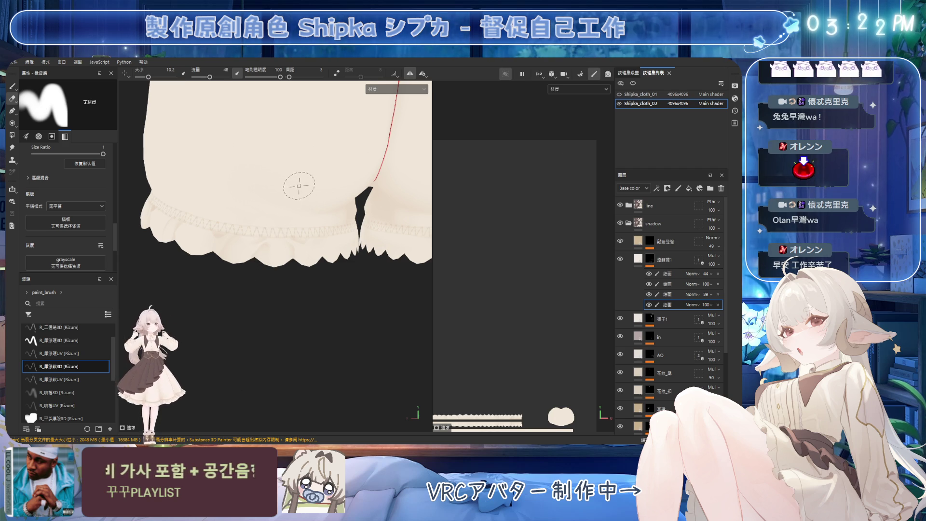
pyautogui.press('1')
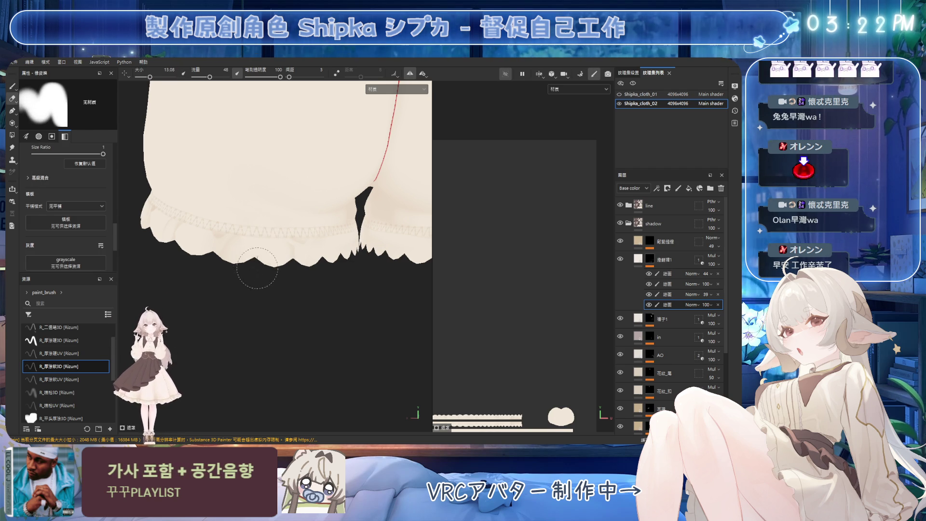
# Add broad shading to another part of the hem, then do fine cleanup with a shrinking eraser
pyautogui.moveTo(343, 244)
pyautogui.keyDown('alt'); pyautogui.mouseDown()
pyautogui.moveTo(276, 204)
pyautogui.moveTo(271, 237)
pyautogui.mouseUp(); pyautogui.keyUp('alt')
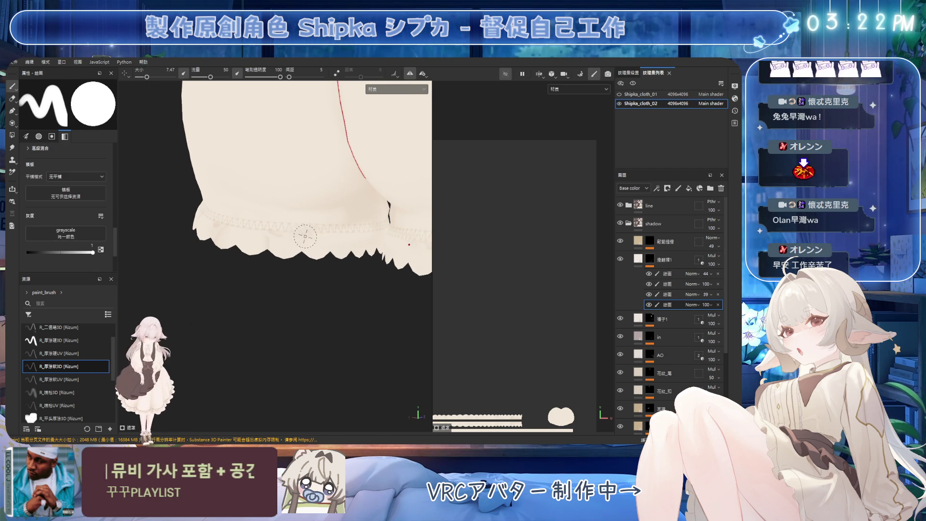
pyautogui.press('[')
pyautogui.press(']')
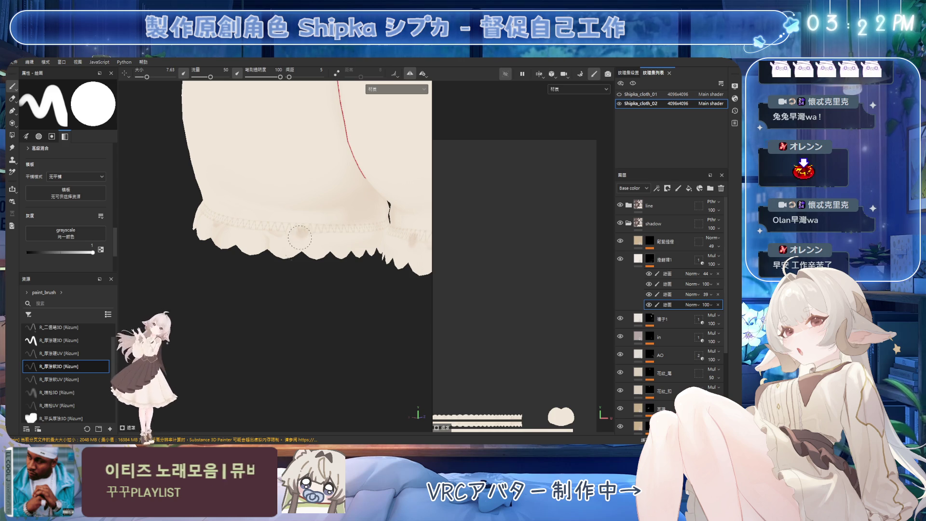
pyautogui.press(']')
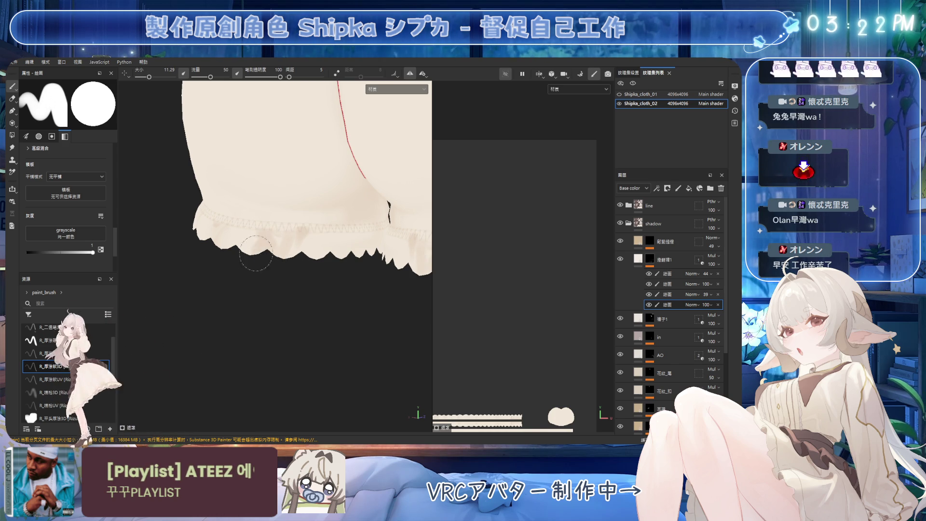
pyautogui.press('e')
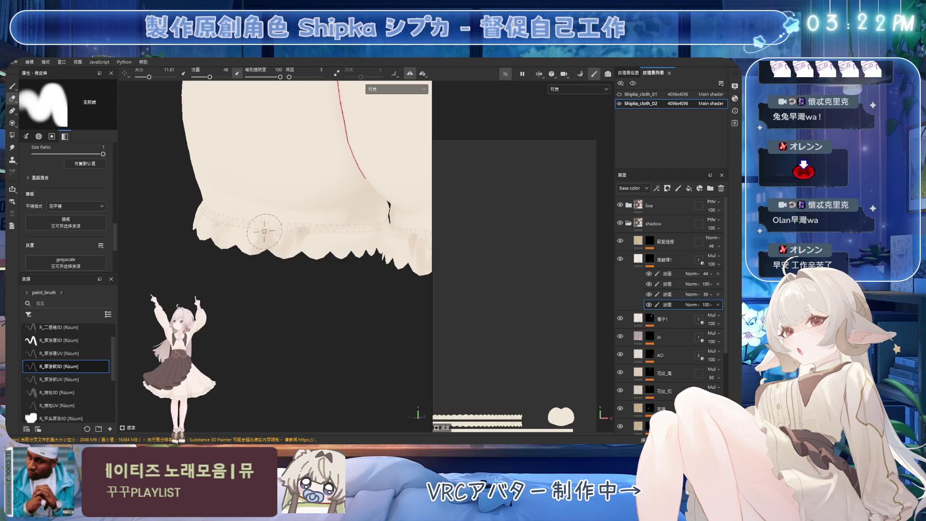
pyautogui.press('[')
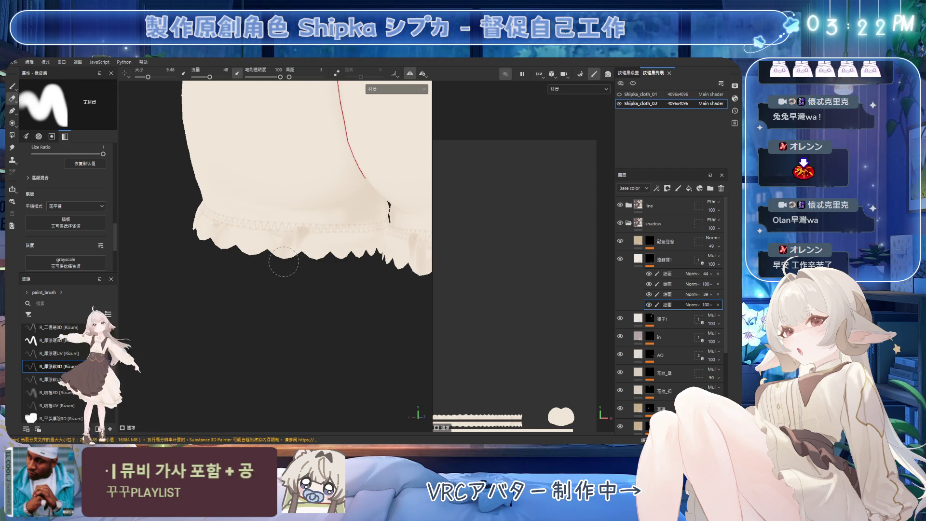
pyautogui.press('[')
pyautogui.press('[')
pyautogui.press('[')
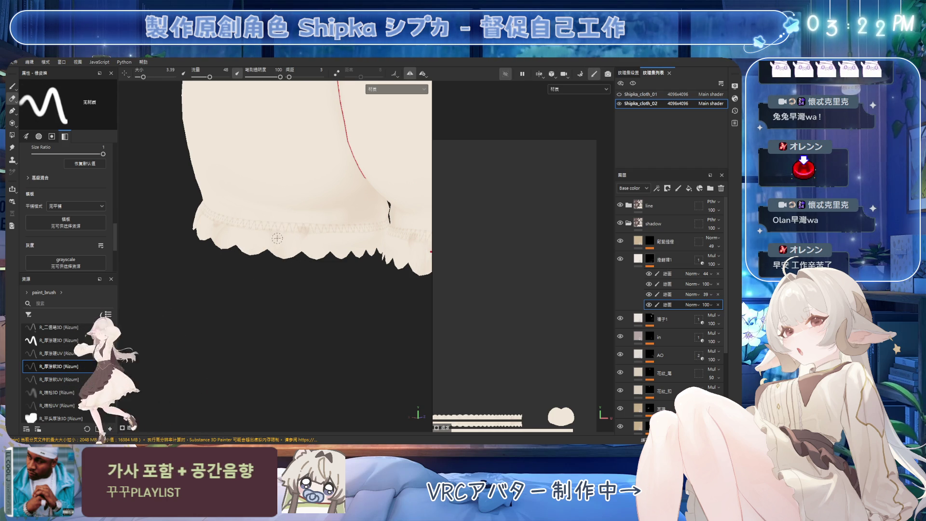
pyautogui.press('[')
pyautogui.press('[')
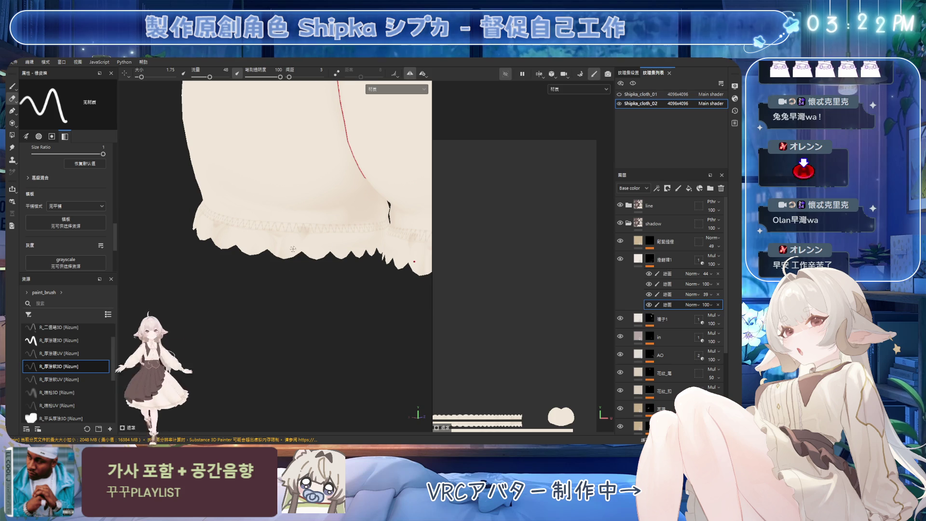
# Paint fine detail shadows on the hem, then broaden the brush for wider shading
pyautogui.press('1')
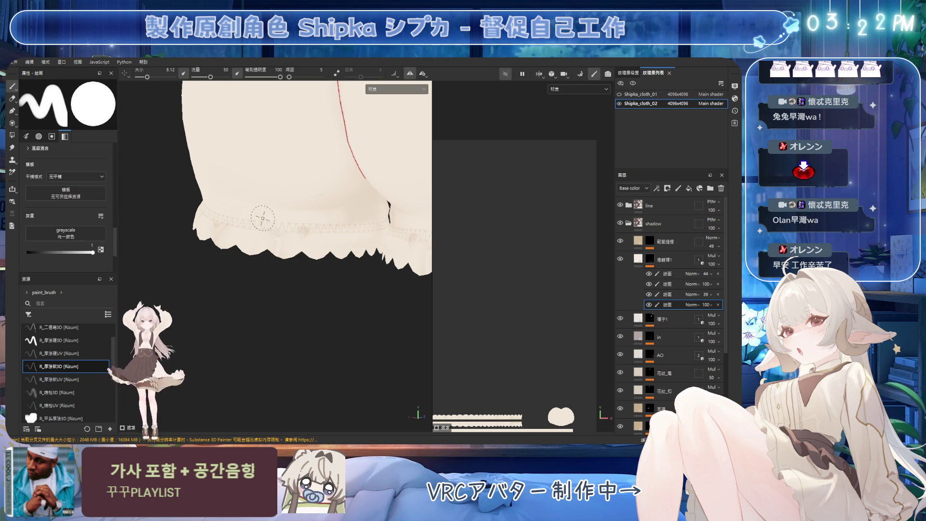
pyautogui.press('[')
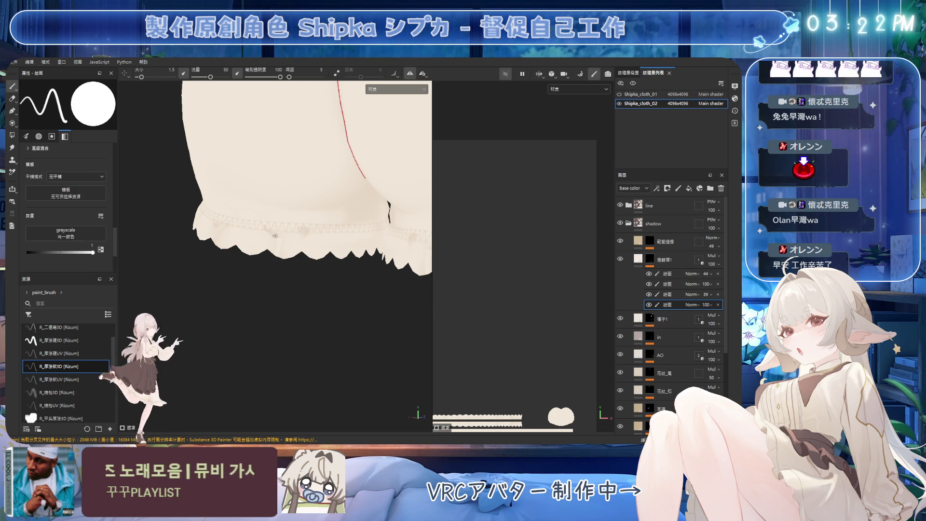
pyautogui.press('2')
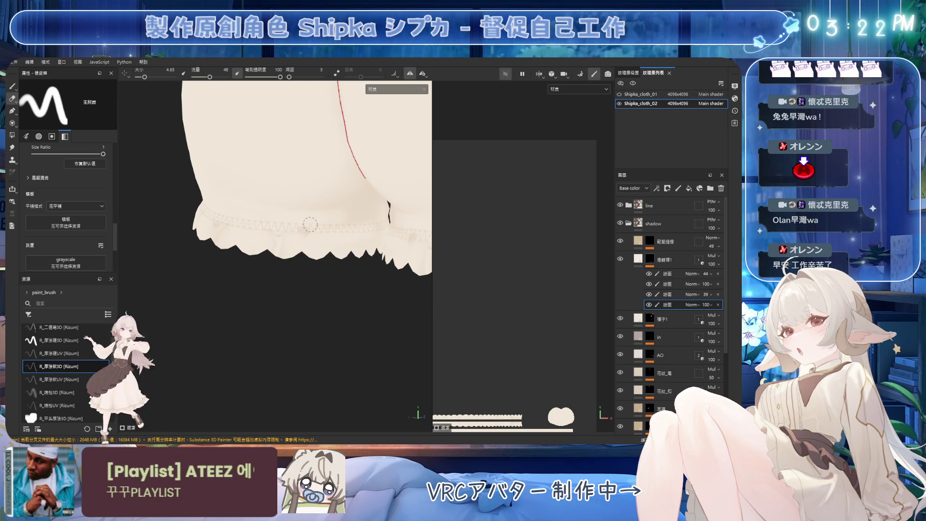
pyautogui.press('1')
pyautogui.moveTo(304, 225)
pyautogui.keyDown('alt'); pyautogui.mouseDown()
pyautogui.moveTo(338, 262)
pyautogui.moveTo(359, 251)
pyautogui.mouseUp(); pyautogui.keyUp('alt')
pyautogui.keyDown('ctrl'); pyautogui.moveTo(335, 258); pyautogui.dragTo(347, 246, button='right'); pyautogui.keyUp('ctrl')
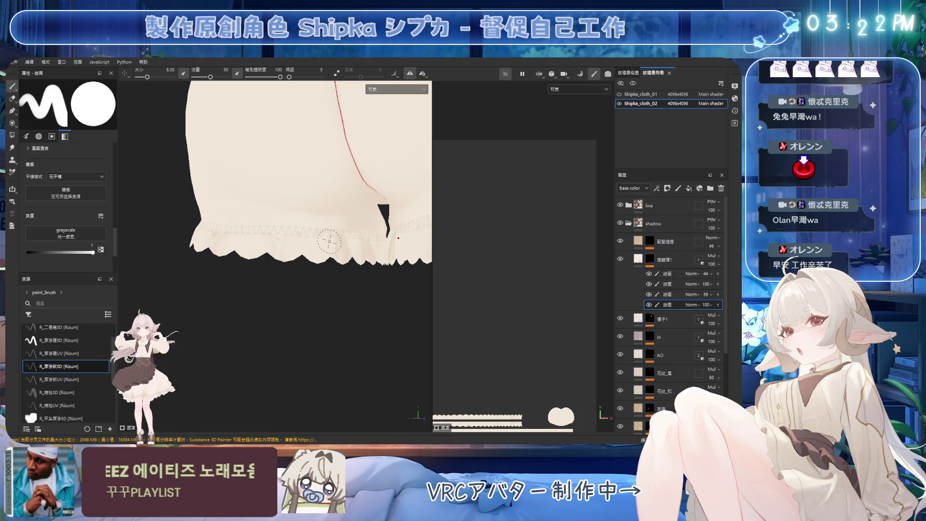
# Touch up the crotch-fold shading, then zoom in on the other leg's ruffled hem
pyautogui.press('2')
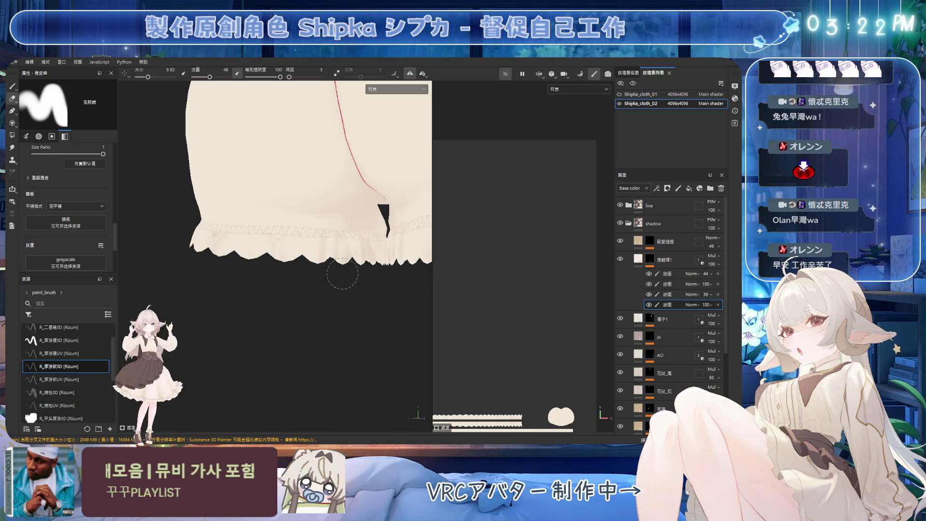
pyautogui.moveTo(366, 252)
pyautogui.keyDown('alt'); pyautogui.mouseDown()
pyautogui.moveTo(345, 275)
pyautogui.moveTo(289, 270)
pyautogui.moveTo(323, 268)
pyautogui.mouseUp(); pyautogui.keyUp('alt')
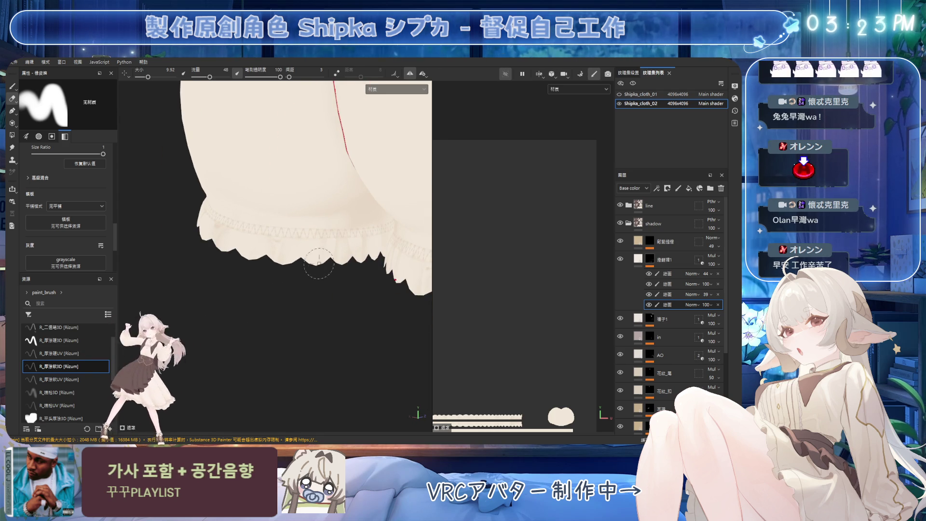
pyautogui.press('1')
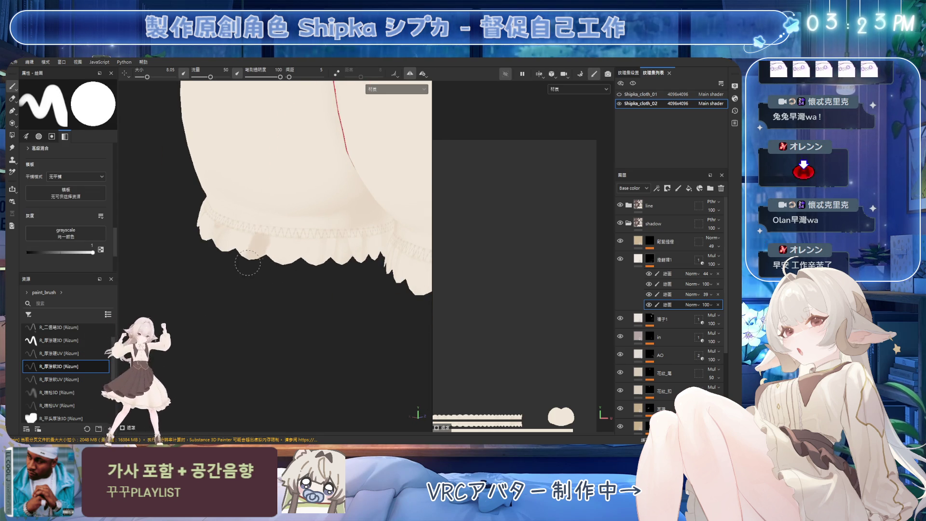
pyautogui.press('2')
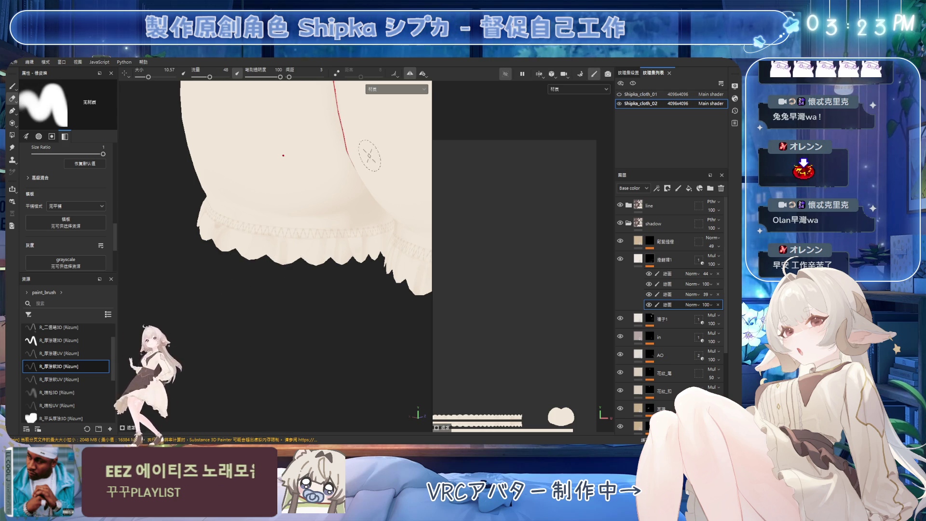
pyautogui.moveTo(376, 145)
pyautogui.keyDown('alt'); pyautogui.mouseDown()
pyautogui.moveTo(316, 174)
pyautogui.moveTo(348, 198)
pyautogui.moveTo(233, 227)
pyautogui.moveTo(208, 260)
pyautogui.moveTo(248, 261)
pyautogui.mouseUp(); pyautogui.keyUp('alt')
pyautogui.moveTo(248, 262)
pyautogui.keyDown('alt'); pyautogui.mouseDown(button='right')
pyautogui.moveTo(285, 244)
pyautogui.moveTo(344, 240)
pyautogui.mouseUp(button='right'); pyautogui.keyUp('alt')
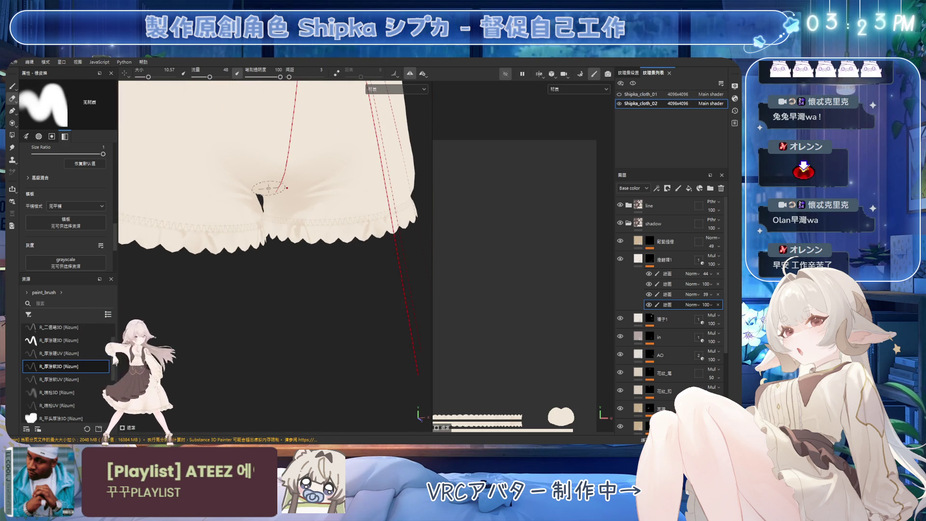
# Paint soft shading near the front leg hem with a smaller brush, then soften it with the eraser
pyautogui.press('1')
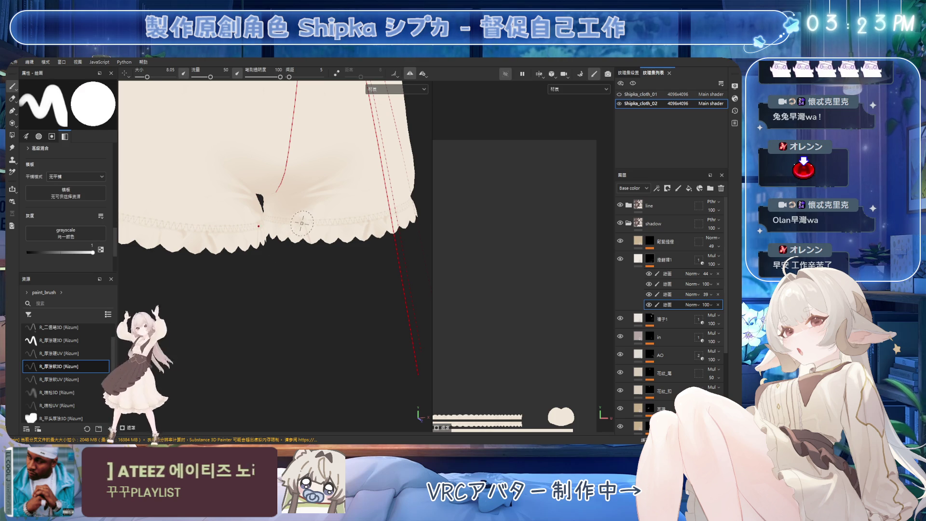
pyautogui.keyDown('ctrl'); pyautogui.moveTo(298, 219); pyautogui.dragTo(285, 231, button='right'); pyautogui.keyUp('ctrl')
pyautogui.keyDown('alt'); pyautogui.moveTo(291, 227); pyautogui.dragTo(308, 218); pyautogui.keyUp('alt')
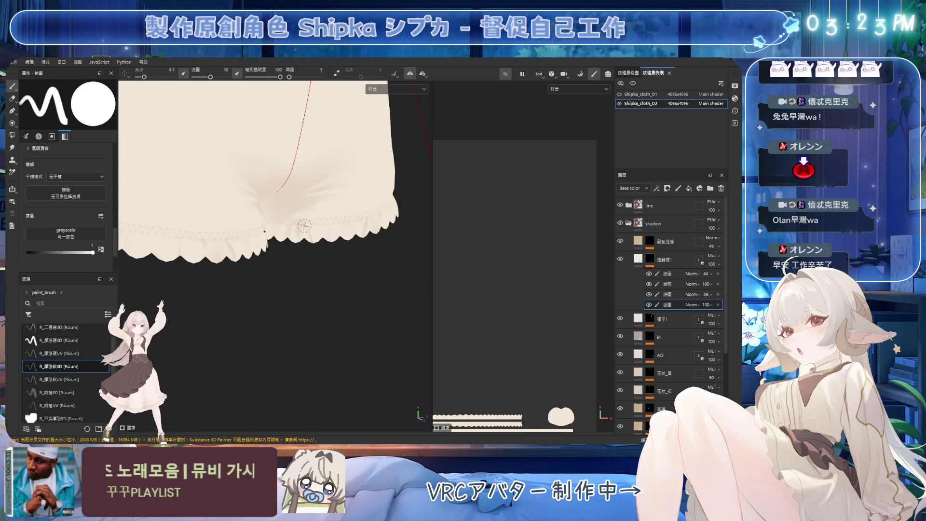
pyautogui.press('2')
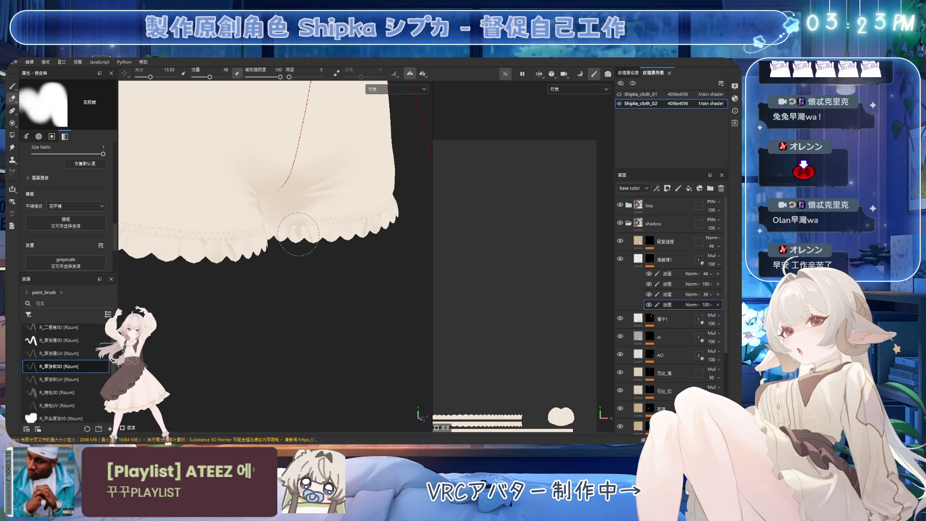
pyautogui.press('[')
pyautogui.press('[')
pyautogui.press('[')
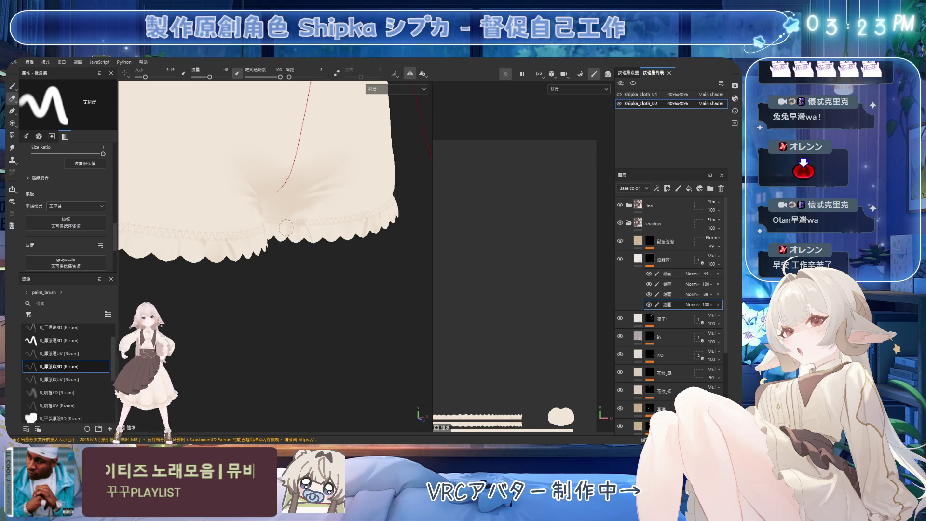
# Turn the bloomers and alternate painting and erasing to lay a soft shadow in the crotch gap
pyautogui.keyDown('alt'); pyautogui.moveTo(283, 247); pyautogui.dragTo(282, 234); pyautogui.keyUp('alt')
pyautogui.press('1')
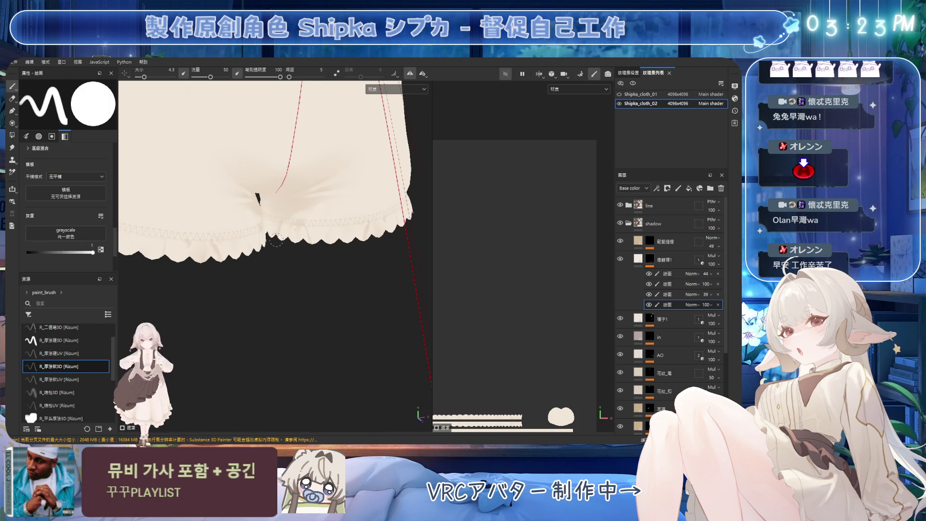
pyautogui.press('2')
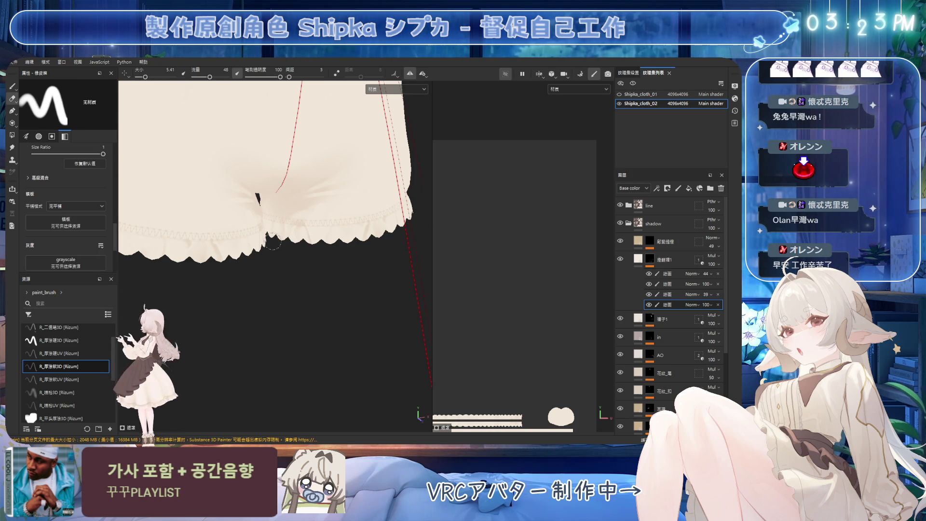
pyautogui.press(']')
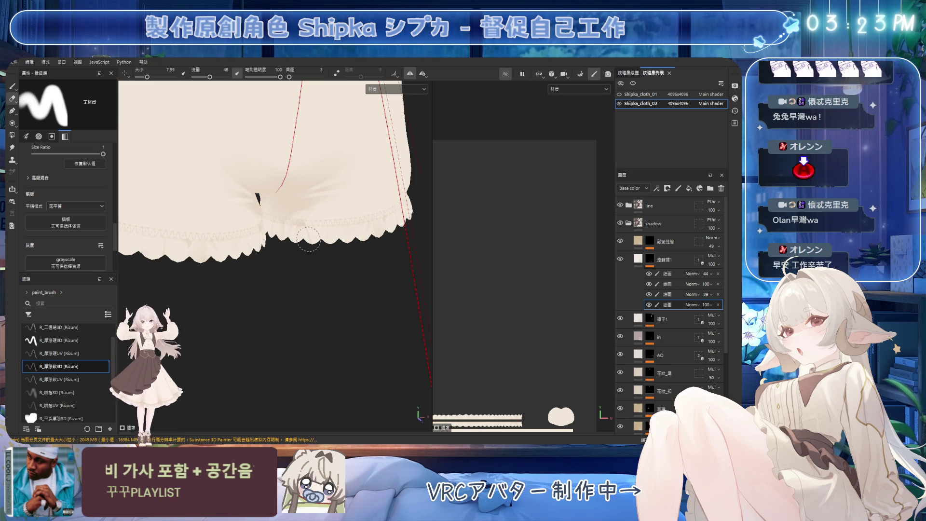
pyautogui.keyDown('alt'); pyautogui.moveTo(314, 250); pyautogui.dragTo(329, 232); pyautogui.keyUp('alt')
pyautogui.press('1')
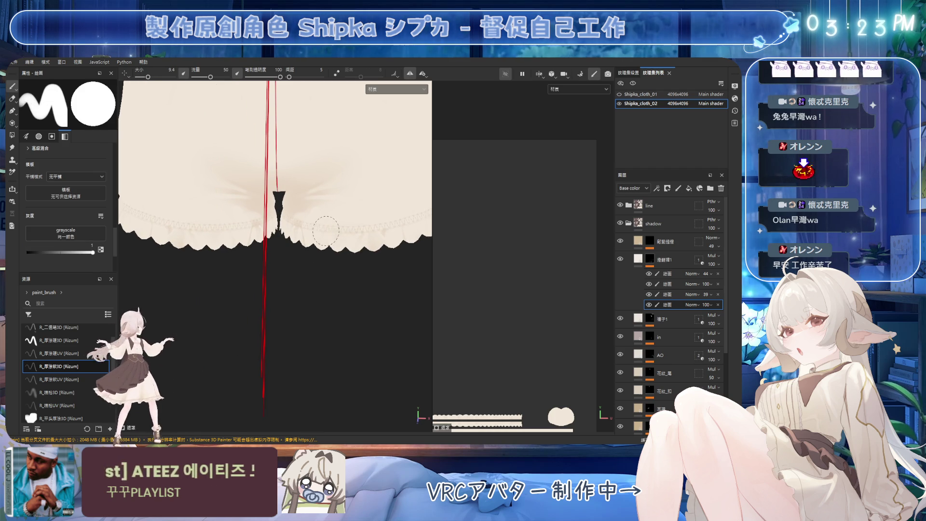
pyautogui.press('2')
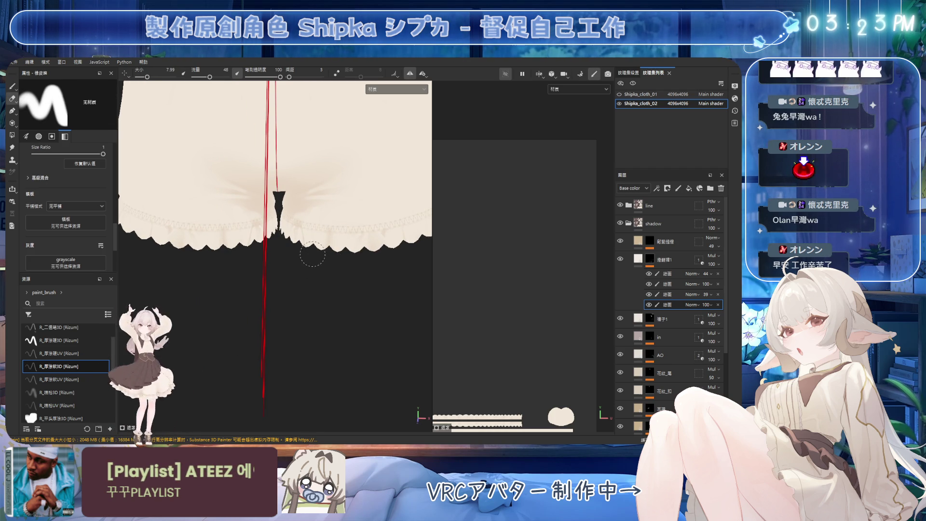
pyautogui.keyDown('alt'); pyautogui.moveTo(315, 251); pyautogui.dragTo(335, 220); pyautogui.keyUp('alt')
pyautogui.scroll(-5, 393, 153)
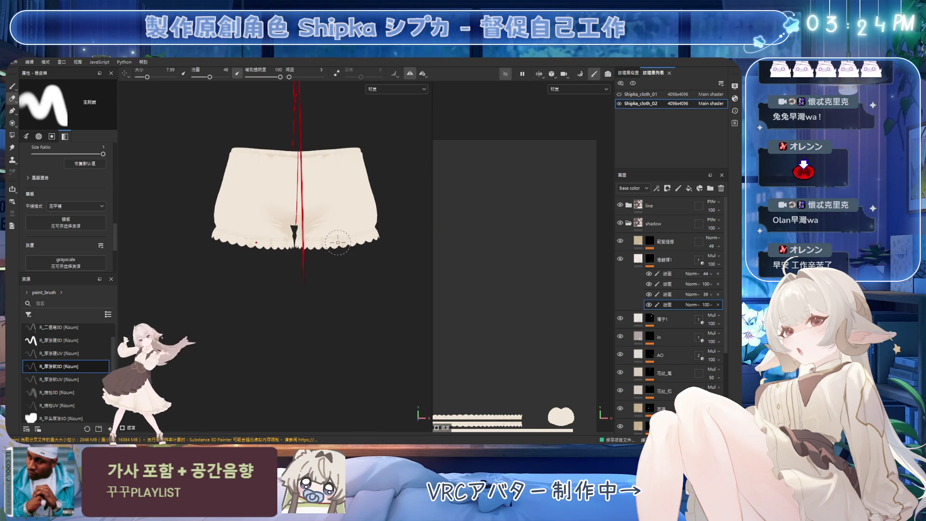
# Compare the shading from a side view by toggling the shading layer's visibility, then set a fine brush
pyautogui.moveTo(207, 193)
pyautogui.keyDown('alt'); pyautogui.mouseDown()
pyautogui.moveTo(365, 221)
pyautogui.moveTo(299, 223)
pyautogui.moveTo(333, 226)
pyautogui.mouseUp(); pyautogui.keyUp('alt')
pyautogui.click(649, 305)
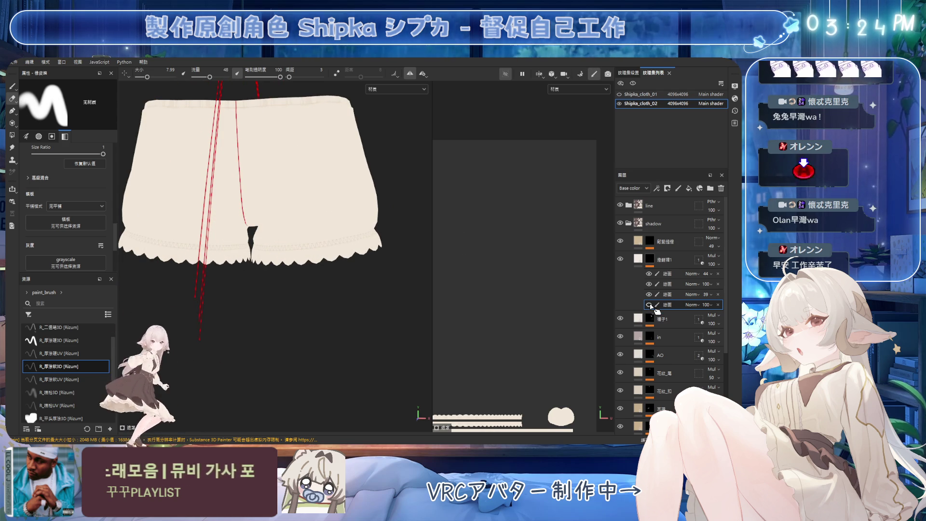
pyautogui.scroll(5, 338, 215)
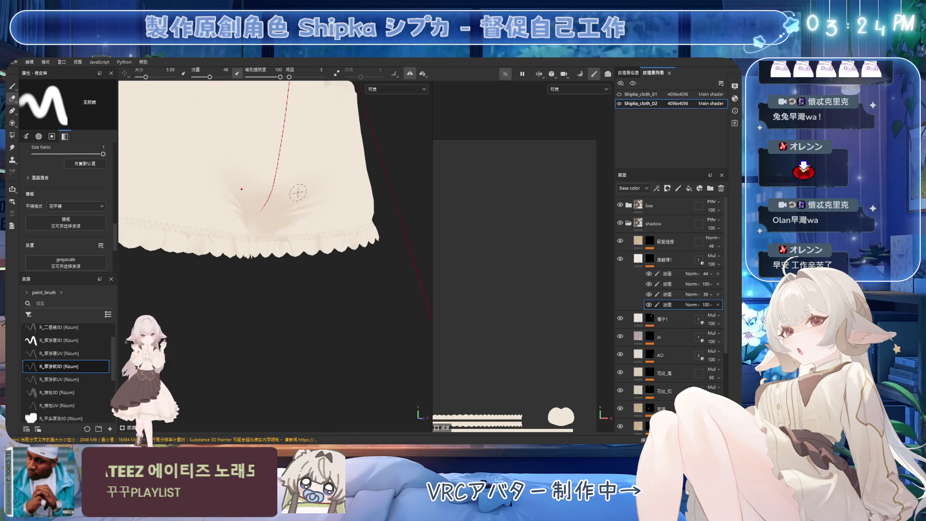
pyautogui.press('1')
pyautogui.keyDown('ctrl'); pyautogui.moveTo(296, 234); pyautogui.dragTo(293, 235, button='right'); pyautogui.keyUp('ctrl')
# Refine the front hem shading with a slightly larger brush and save the project
pyautogui.hotkey('ctrl', 's')
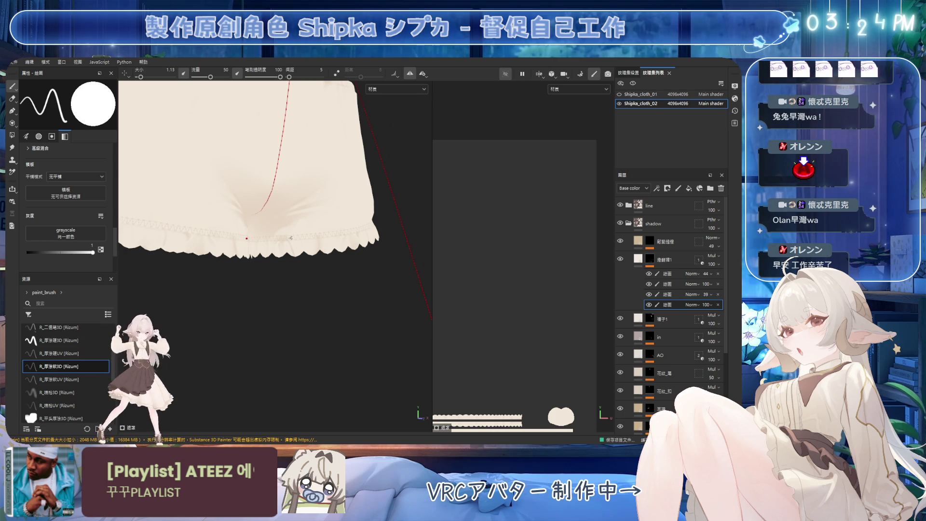
pyautogui.press(']')
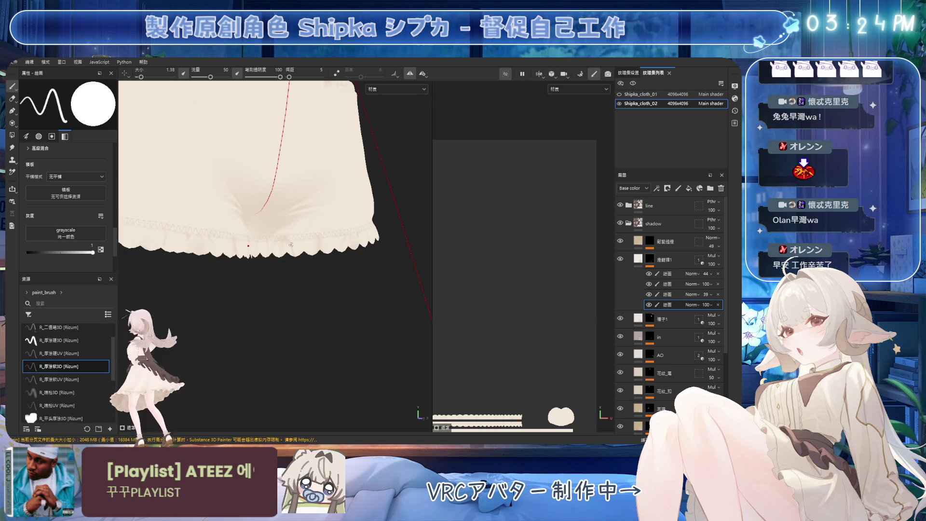
pyautogui.press(']')
pyautogui.press(']')
pyautogui.press(']')
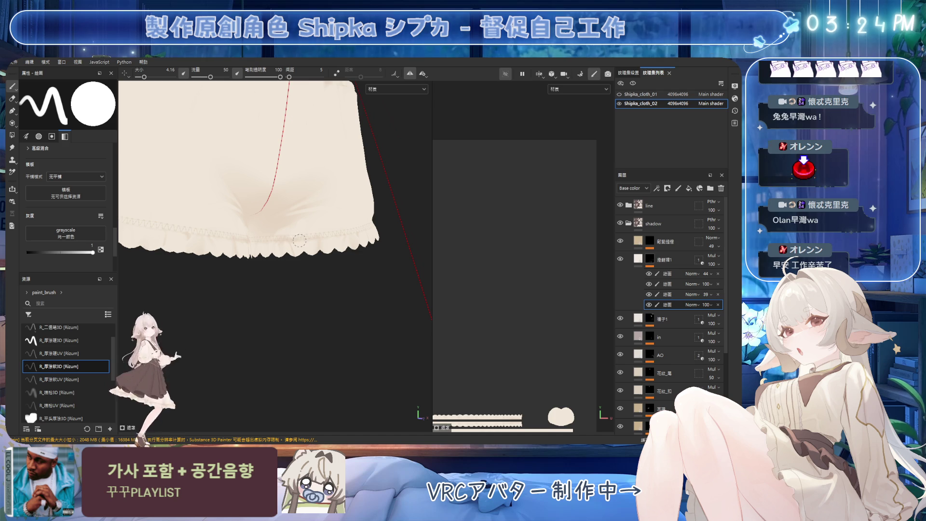
pyautogui.moveTo(367, 230)
pyautogui.keyDown('alt'); pyautogui.mouseDown()
pyautogui.moveTo(378, 232)
pyautogui.moveTo(385, 205)
pyautogui.mouseUp(); pyautogui.keyUp('alt')
pyautogui.hotkey('ctrl', 's')
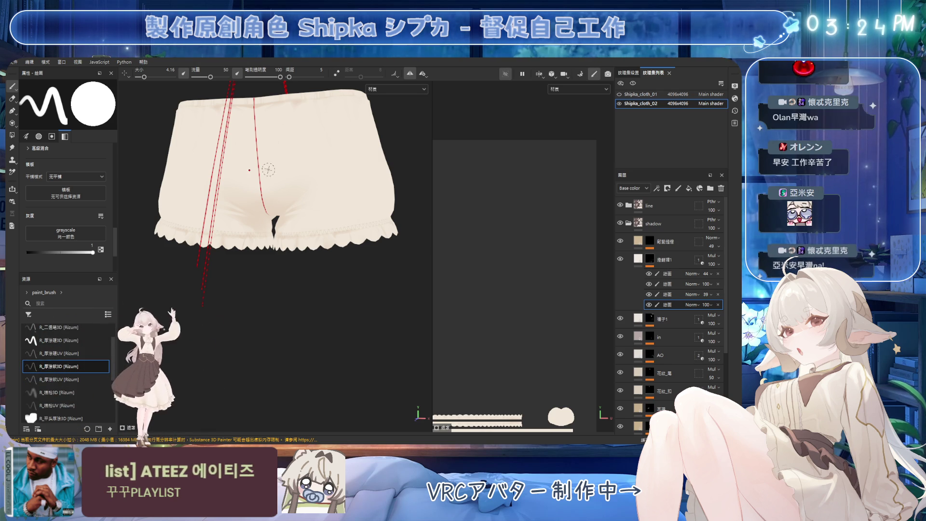
# Orbit and zoom to frame the back and seat of the bloomers, with a smaller paint brush ready
pyautogui.moveTo(339, 214)
pyautogui.keyDown('alt'); pyautogui.mouseDown()
pyautogui.moveTo(360, 217)
pyautogui.moveTo(334, 251)
pyautogui.mouseUp(); pyautogui.keyUp('alt')
pyautogui.press('e')
pyautogui.scroll(-3, 334, 251)
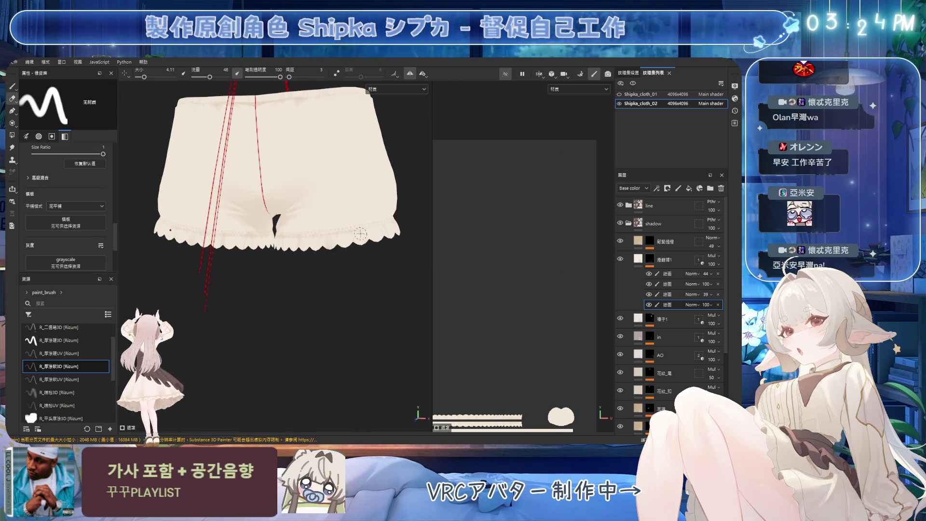
pyautogui.press('1')
pyautogui.moveTo(355, 212)
pyautogui.keyDown('alt'); pyautogui.mouseDown()
pyautogui.moveTo(286, 221)
pyautogui.moveTo(354, 159)
pyautogui.mouseUp(); pyautogui.keyUp('alt')
pyautogui.press('[')
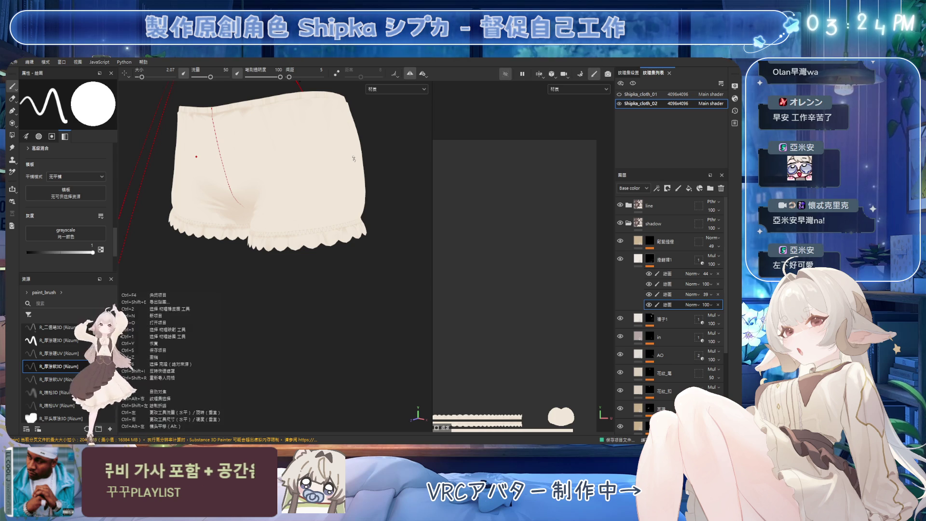
pyautogui.scroll(2, 302, 239)
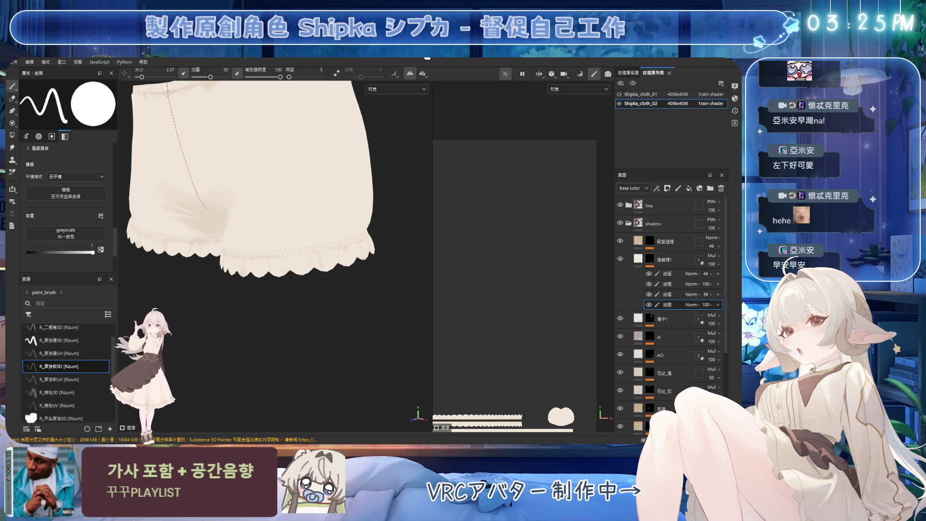
# Paint and erase soft shading on the seat, switching between broad and fine brush sizes
pyautogui.scroll(2, 263, 266)
pyautogui.press('e')
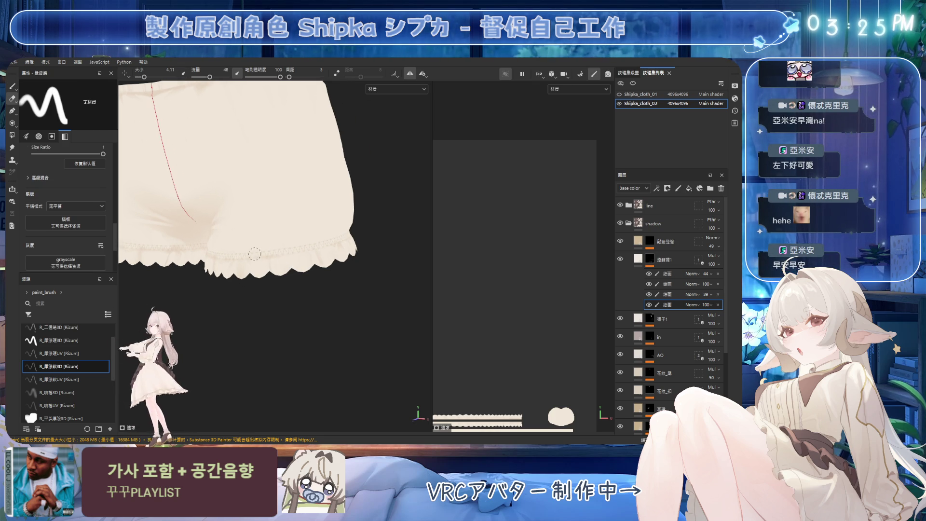
pyautogui.press('1')
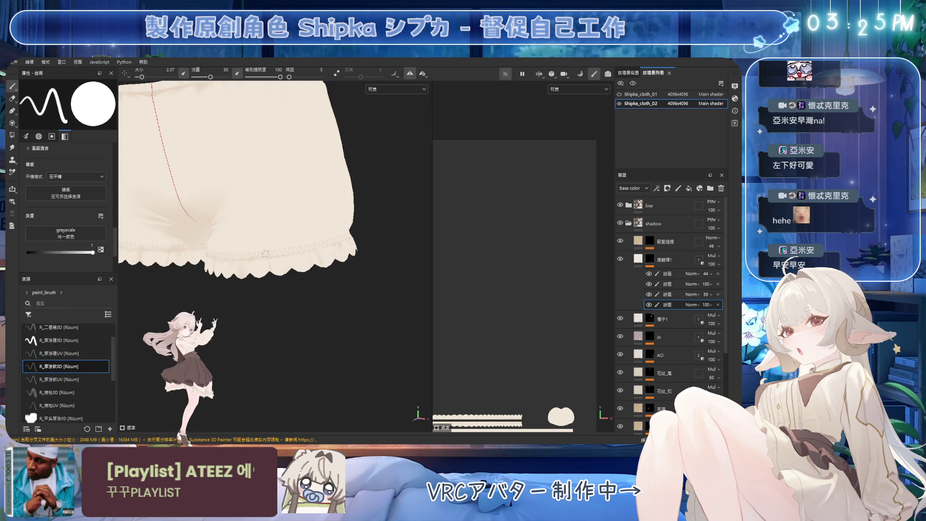
pyautogui.keyDown('alt'); pyautogui.moveTo(316, 242); pyautogui.dragTo(305, 240); pyautogui.keyUp('alt')
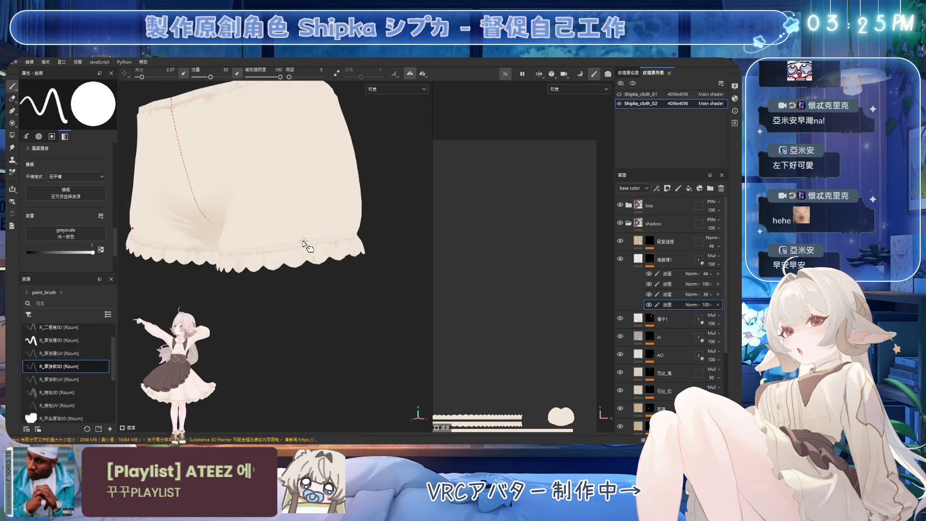
pyautogui.press(']')
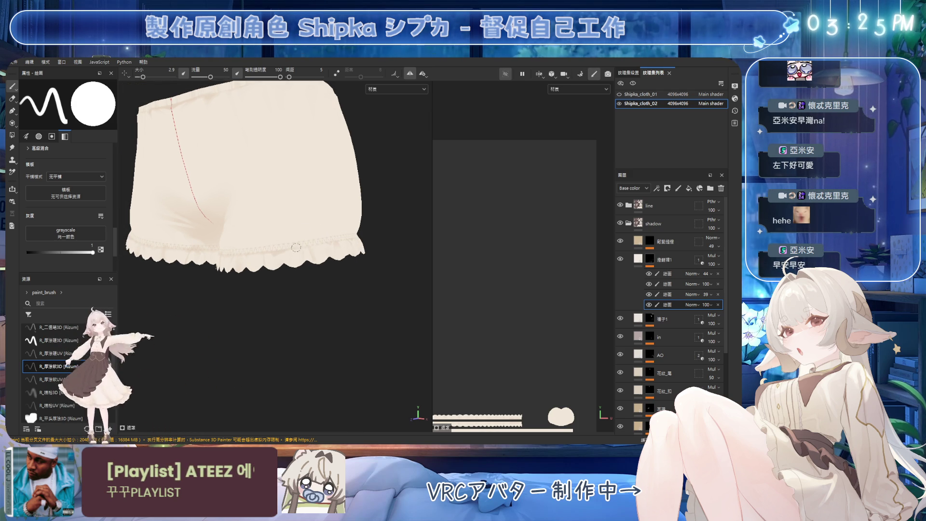
pyautogui.press('e')
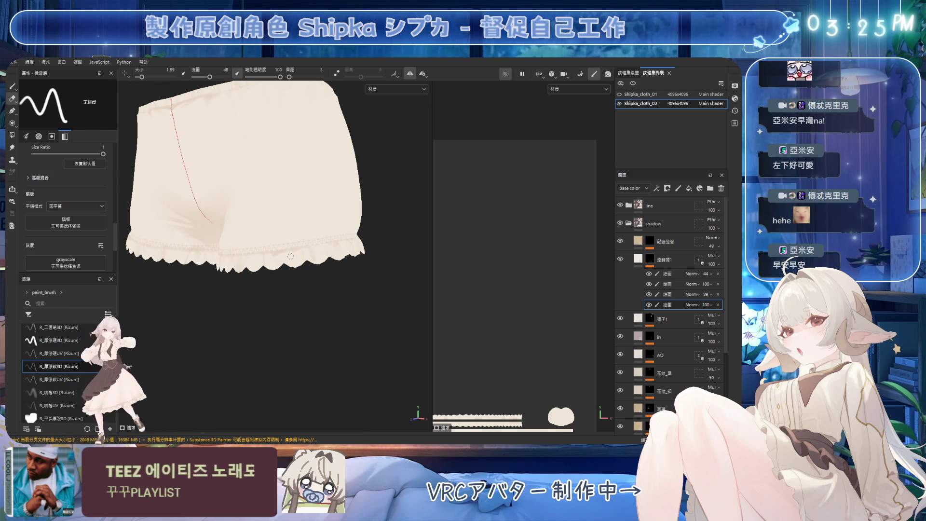
pyautogui.press('1')
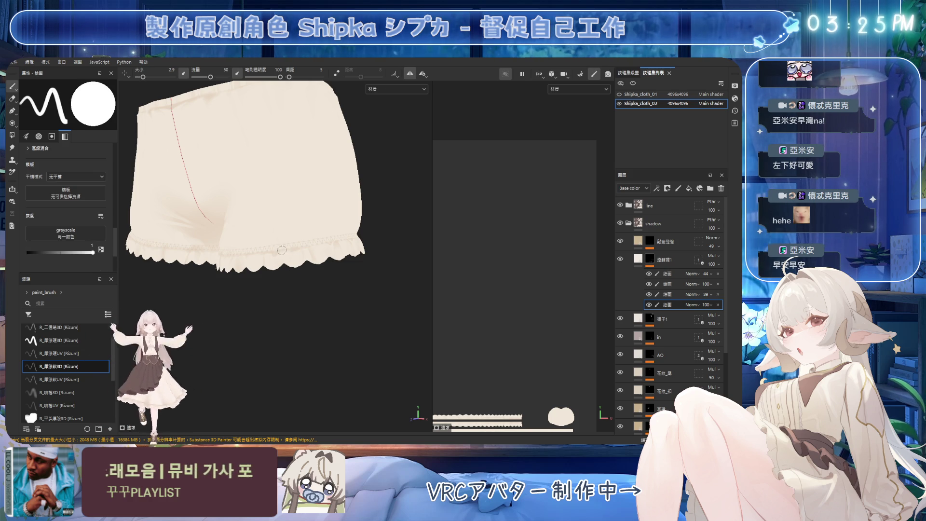
pyautogui.press(']')
pyautogui.press(']')
pyautogui.press(']')
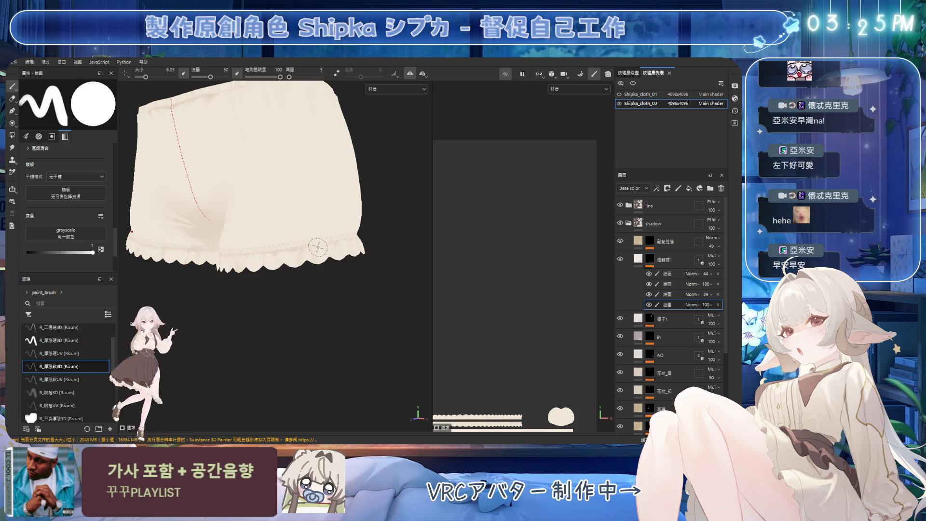
pyautogui.press('[')
pyautogui.press('[')
pyautogui.press('[')
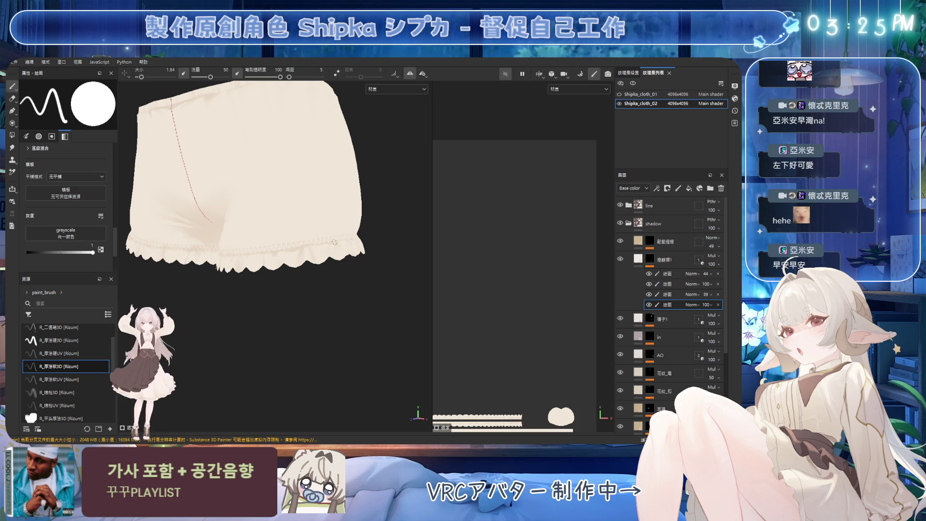
pyautogui.press('2')
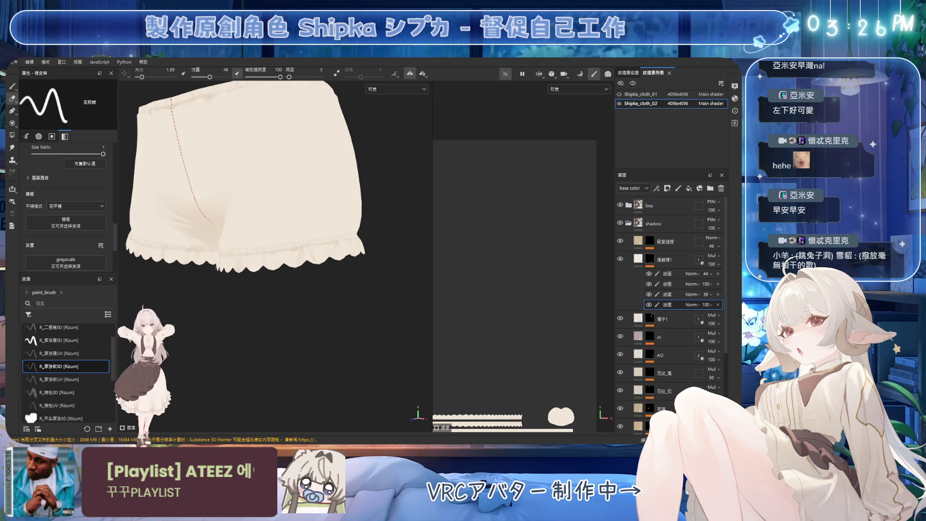
# Orbit closer to a side view and continue alternating paint and eraser strokes
pyautogui.scroll(3, 277, 255)
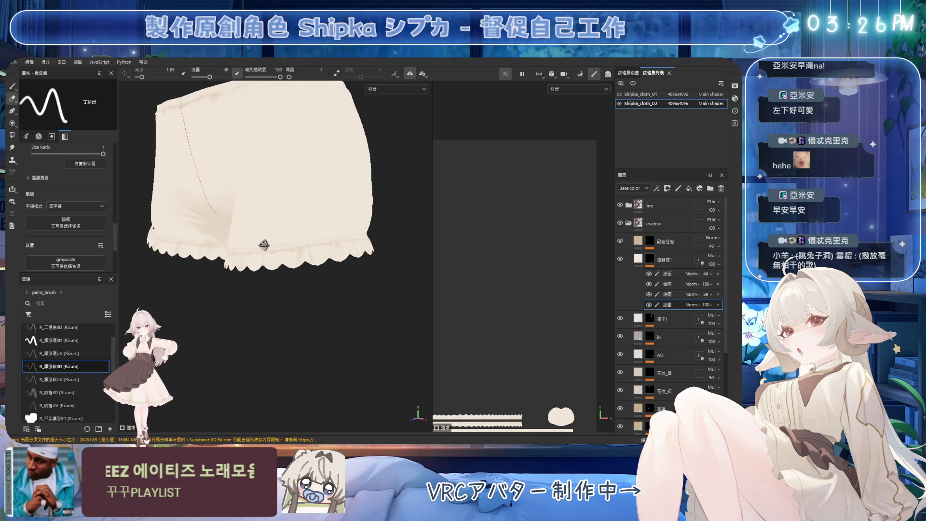
pyautogui.moveTo(283, 267)
pyautogui.keyDown('alt'); pyautogui.mouseDown()
pyautogui.moveTo(300, 255)
pyautogui.moveTo(293, 248)
pyautogui.mouseUp(); pyautogui.keyUp('alt')
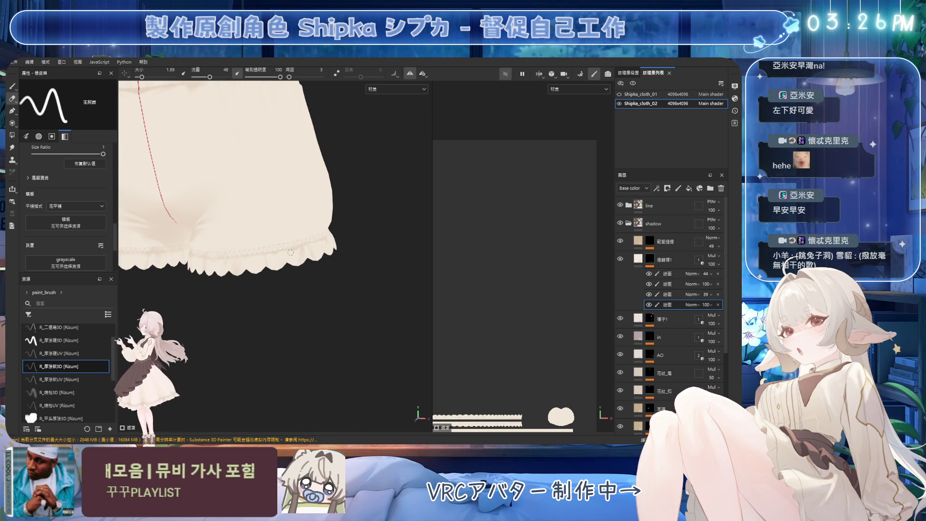
pyautogui.press('1')
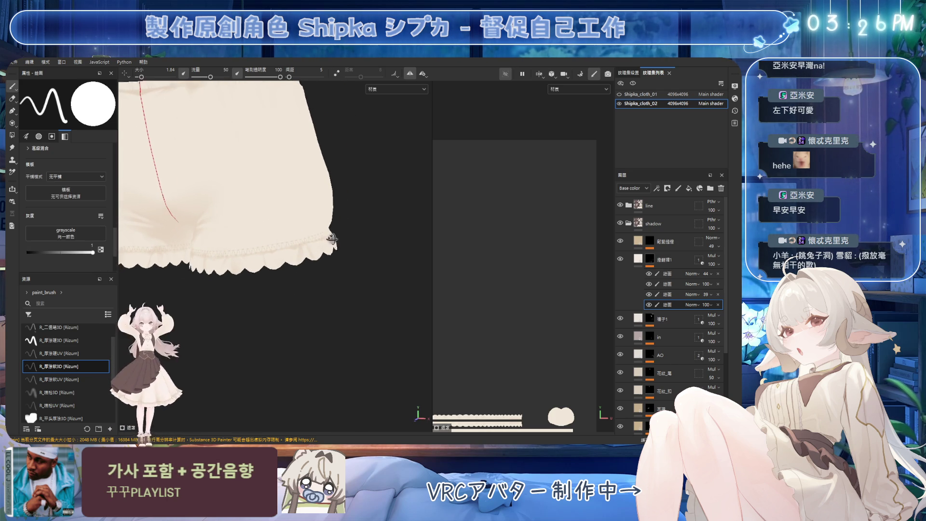
pyautogui.scroll(-2, 332, 236)
pyautogui.keyDown('alt'); pyautogui.moveTo(368, 237); pyautogui.dragTo(268, 236); pyautogui.keyUp('alt')
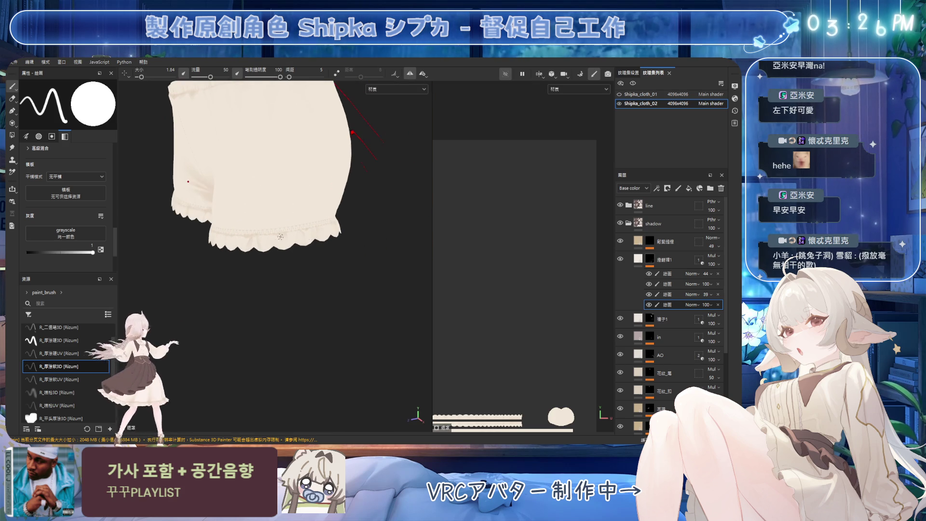
pyautogui.press('2')
pyautogui.press('1')
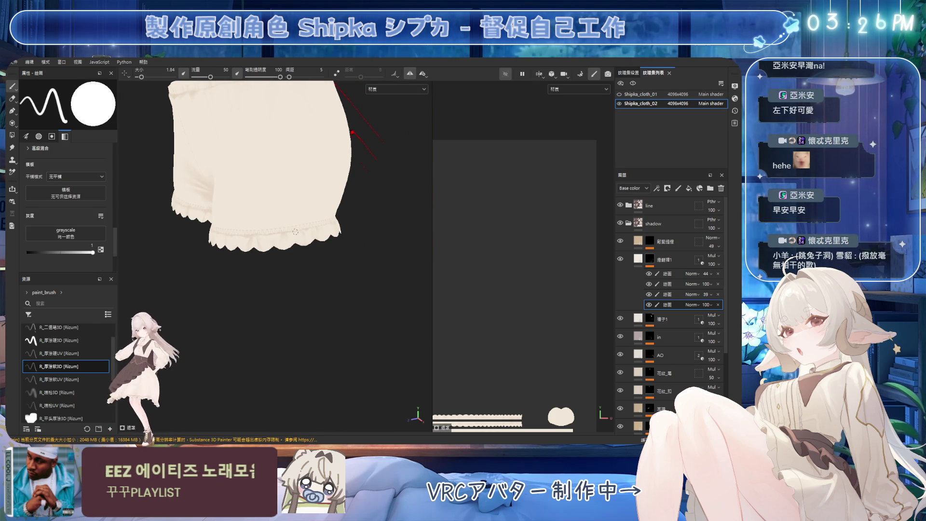
# Soften the shading edges along one leg's side and lace hem with a smaller eraser
pyautogui.moveTo(300, 233)
pyautogui.keyDown('alt'); pyautogui.mouseDown()
pyautogui.moveTo(322, 237)
pyautogui.moveTo(244, 241)
pyautogui.moveTo(345, 212)
pyautogui.moveTo(321, 222)
pyautogui.moveTo(347, 224)
pyautogui.mouseUp(); pyautogui.keyUp('alt')
pyautogui.press('e')
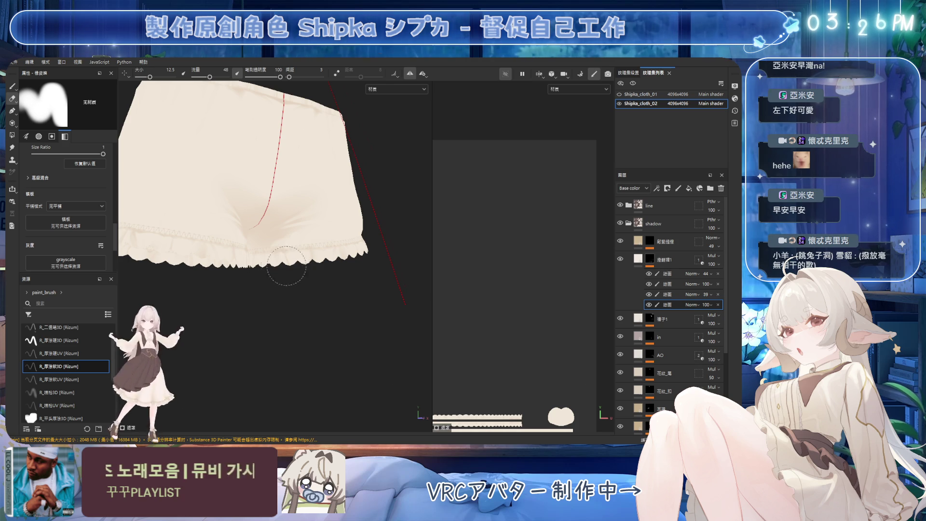
pyautogui.keyDown('alt'); pyautogui.moveTo(327, 292); pyautogui.dragTo(322, 278); pyautogui.keyUp('alt')
pyautogui.press('[')
pyautogui.press('[')
pyautogui.press('[')
pyautogui.moveTo(285, 259)
pyautogui.keyDown('alt'); pyautogui.mouseDown()
pyautogui.moveTo(327, 258)
pyautogui.moveTo(308, 278)
pyautogui.moveTo(319, 258)
pyautogui.moveTo(330, 263)
pyautogui.moveTo(304, 260)
pyautogui.moveTo(304, 198)
pyautogui.moveTo(364, 222)
pyautogui.moveTo(330, 203)
pyautogui.mouseUp(); pyautogui.keyUp('alt')
pyautogui.press(']')
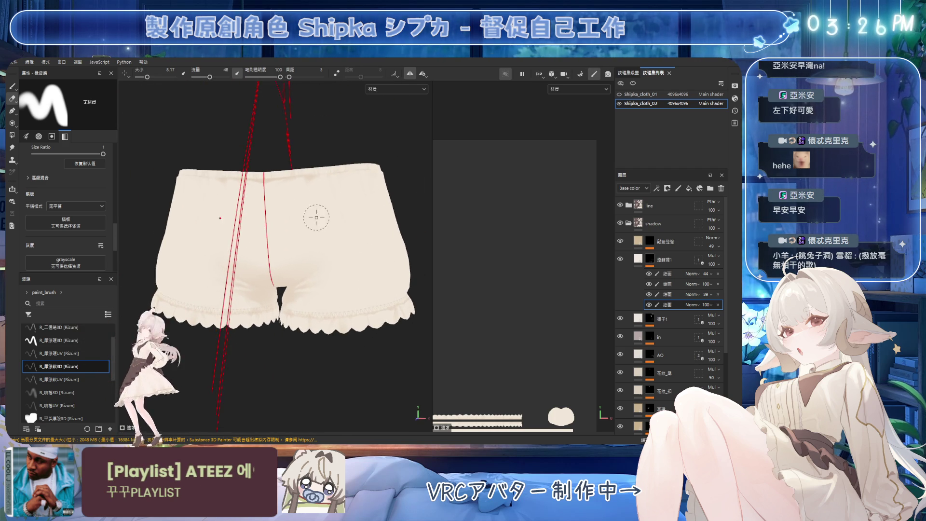
# Preview the shading layer's mask in black and white, then return to the material view
pyautogui.scroll(3, 342, 187)
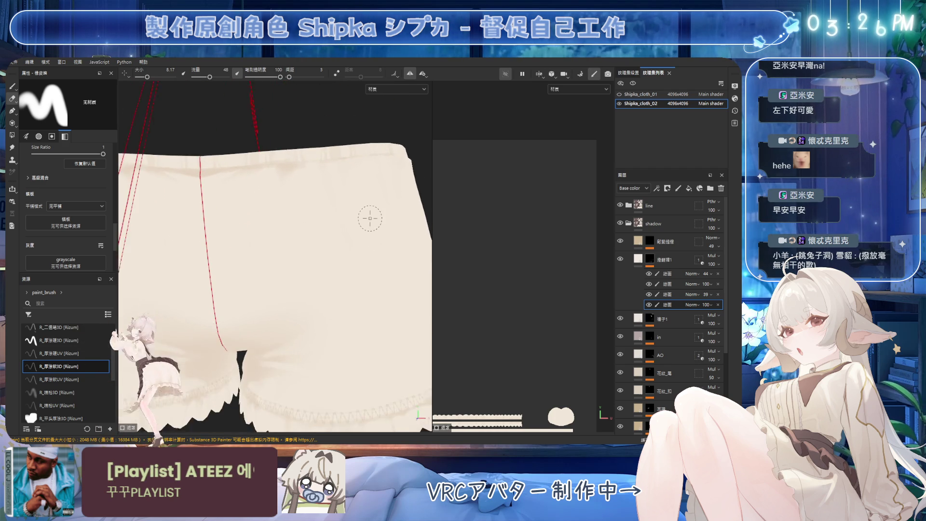
pyautogui.click(651, 258)
pyautogui.keyDown('alt'); pyautogui.click(653, 258); pyautogui.keyUp('alt')
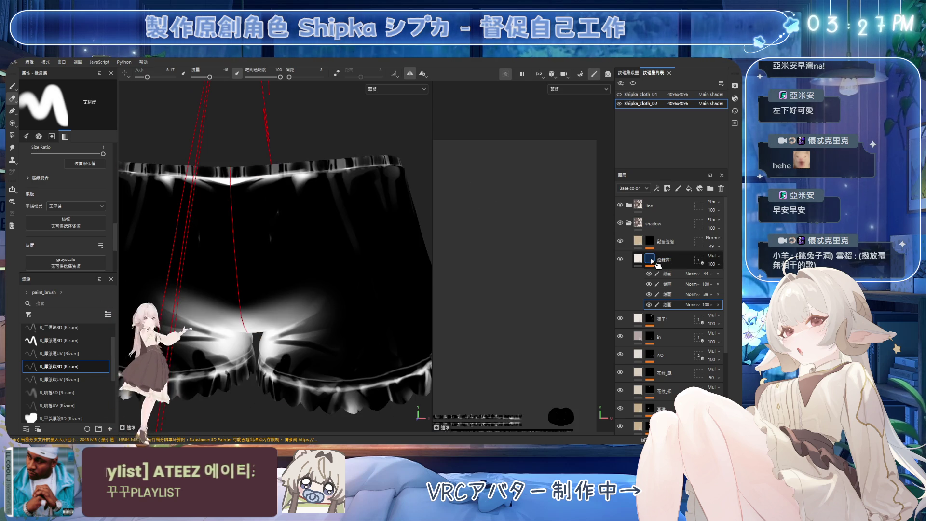
pyautogui.click(638, 260)
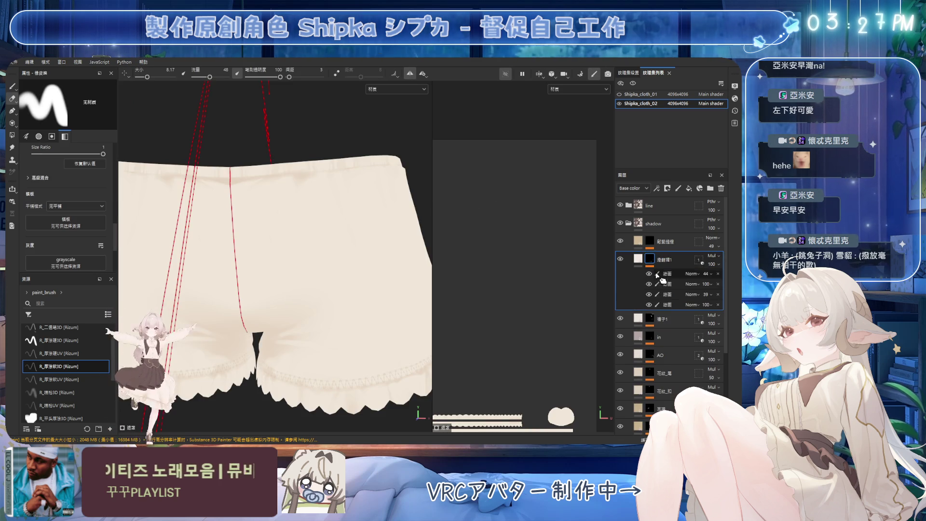
# Paint faint shadows below the front waistband, alternating with the eraser at adjusted sizes
pyautogui.press('1')
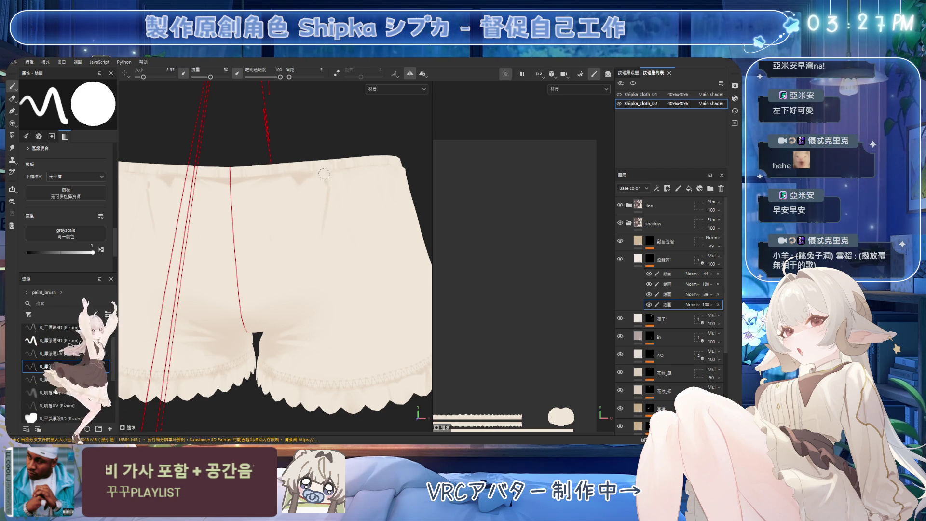
pyautogui.keyDown('ctrl'); pyautogui.moveTo(324, 174); pyautogui.dragTo(335, 181, button='right'); pyautogui.keyUp('ctrl')
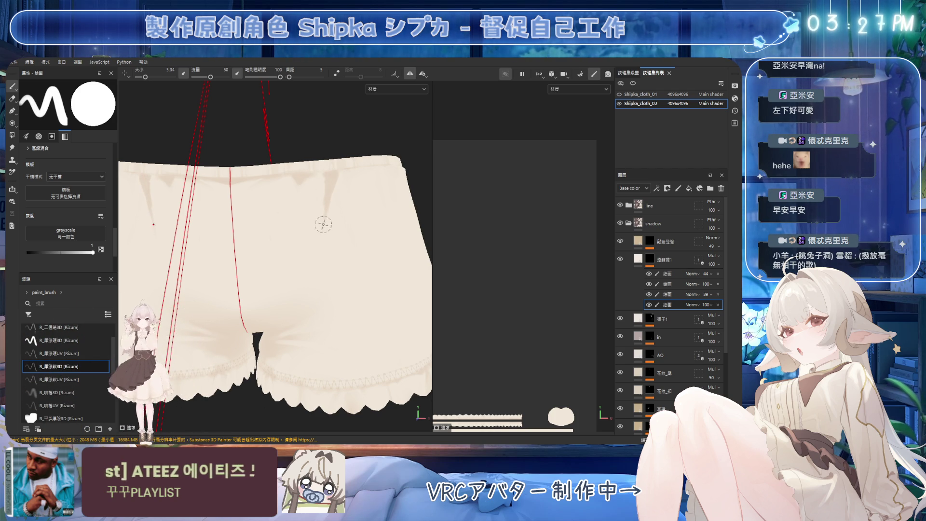
pyautogui.press('e')
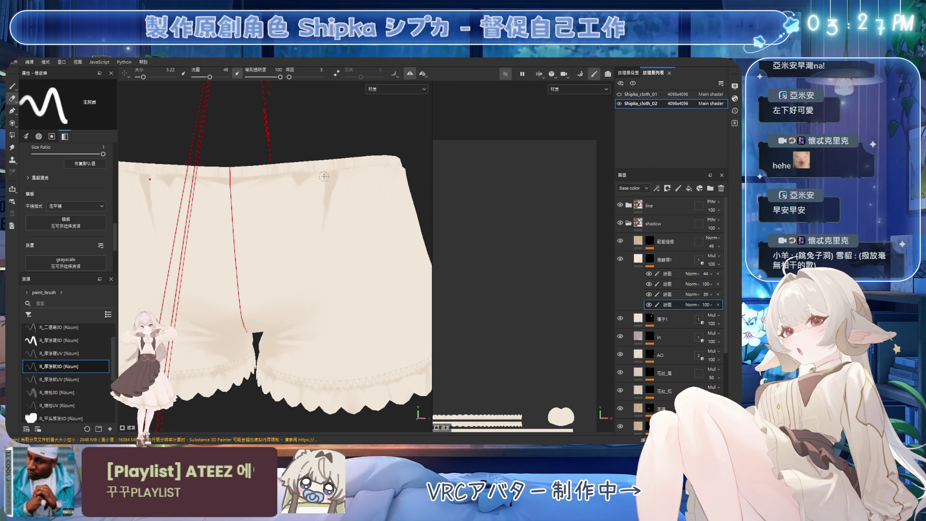
pyautogui.moveTo(322, 226)
pyautogui.keyDown('ctrl'); pyautogui.mouseDown(button='right')
pyautogui.moveTo(329, 242)
pyautogui.moveTo(319, 260)
pyautogui.mouseUp(button='right'); pyautogui.keyUp('ctrl')
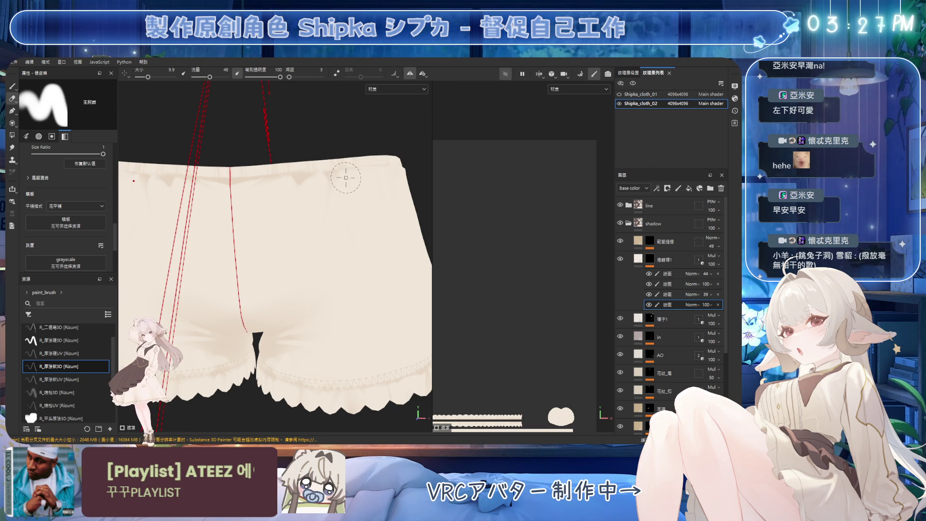
pyautogui.press('1')
pyautogui.keyDown('ctrl'); pyautogui.moveTo(331, 178); pyautogui.dragTo(295, 177, button='right'); pyautogui.keyUp('ctrl')
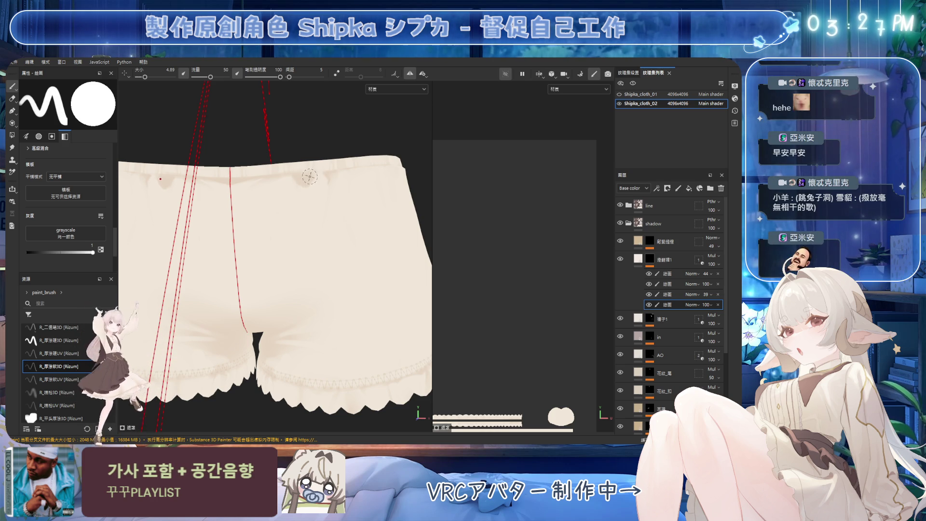
pyautogui.press('e')
pyautogui.keyDown('ctrl'); pyautogui.moveTo(318, 186); pyautogui.dragTo(308, 194, button='right'); pyautogui.keyUp('ctrl')
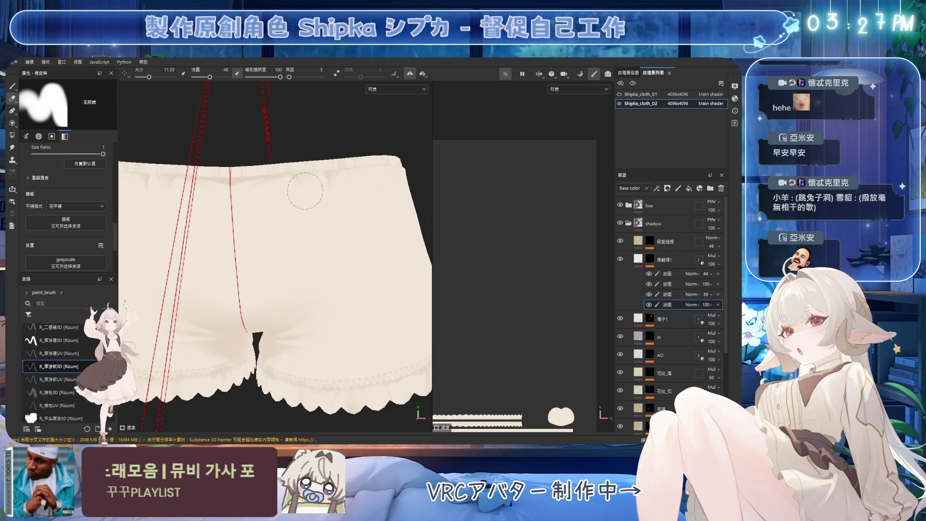
# Rotate and tilt the view to show more waistband, with a slightly larger paint brush
pyautogui.press('1')
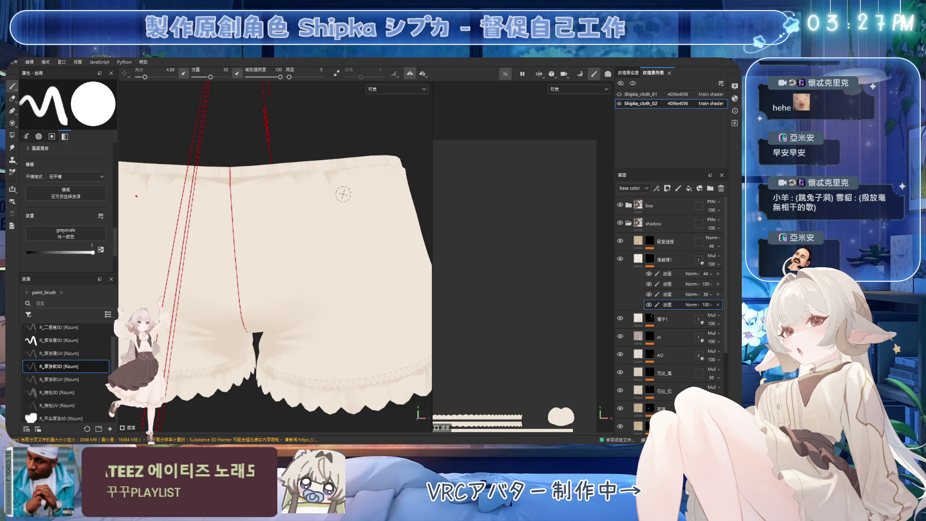
pyautogui.keyDown('alt'); pyautogui.moveTo(364, 188); pyautogui.dragTo(327, 190); pyautogui.keyUp('alt')
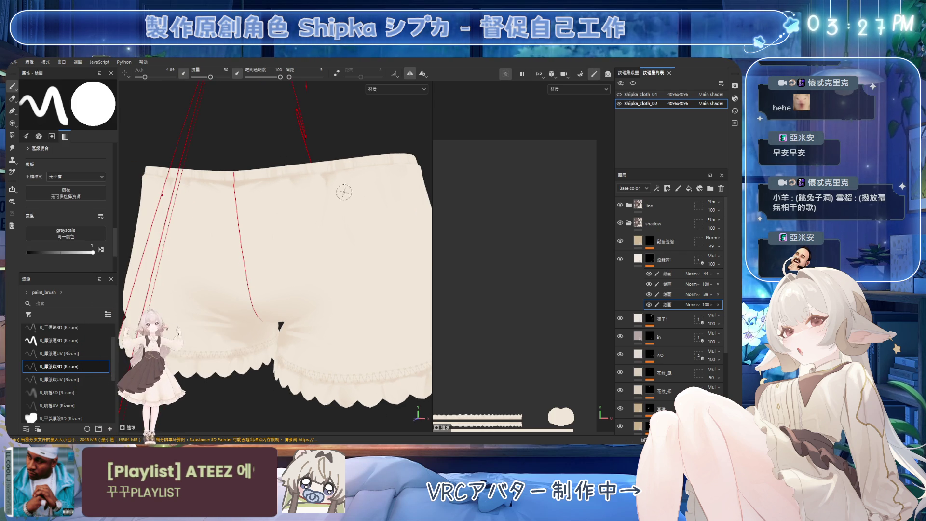
pyautogui.keyDown('ctrl'); pyautogui.moveTo(327, 190); pyautogui.dragTo(324, 181, button='right'); pyautogui.keyUp('ctrl')
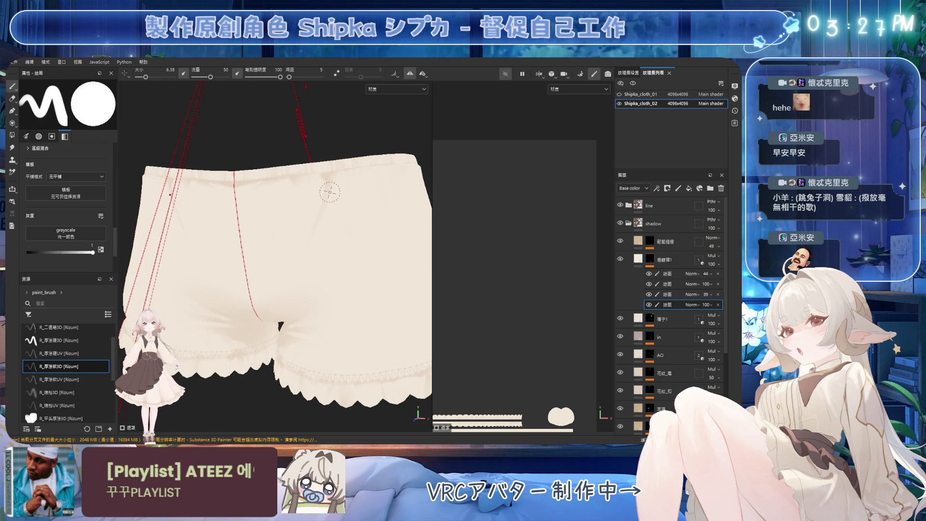
pyautogui.moveTo(376, 205)
pyautogui.keyDown('alt'); pyautogui.mouseDown()
pyautogui.moveTo(327, 219)
pyautogui.moveTo(358, 196)
pyautogui.moveTo(348, 192)
pyautogui.mouseUp(); pyautogui.keyUp('alt')
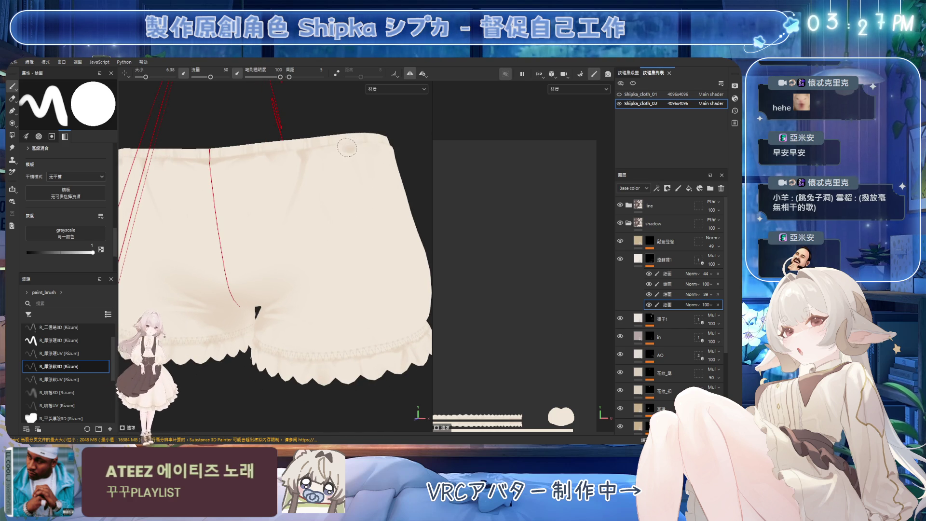
pyautogui.keyDown('alt'); pyautogui.moveTo(348, 150); pyautogui.dragTo(350, 148); pyautogui.keyUp('alt')
# Paint shading under the waistband with an enlarged brush, then reframe frontally with a smaller brush
pyautogui.keyDown('ctrl'); pyautogui.moveTo(349, 147); pyautogui.dragTo(363, 147, button='right'); pyautogui.keyUp('ctrl')
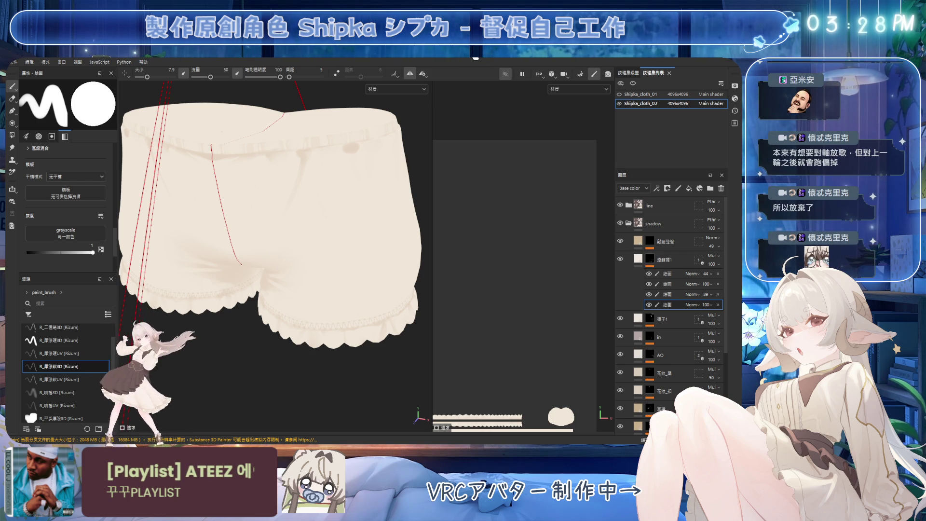
pyautogui.moveTo(289, 175)
pyautogui.keyDown('alt'); pyautogui.mouseDown()
pyautogui.moveTo(330, 178)
pyautogui.moveTo(342, 149)
pyautogui.mouseUp(); pyautogui.keyUp('alt')
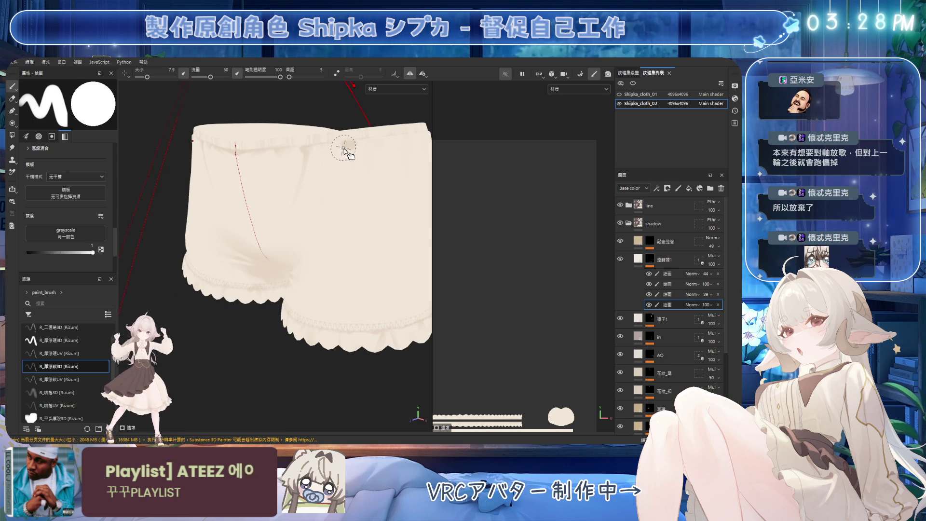
pyautogui.keyDown('ctrl'); pyautogui.moveTo(352, 149); pyautogui.dragTo(330, 144, button='right'); pyautogui.keyUp('ctrl')
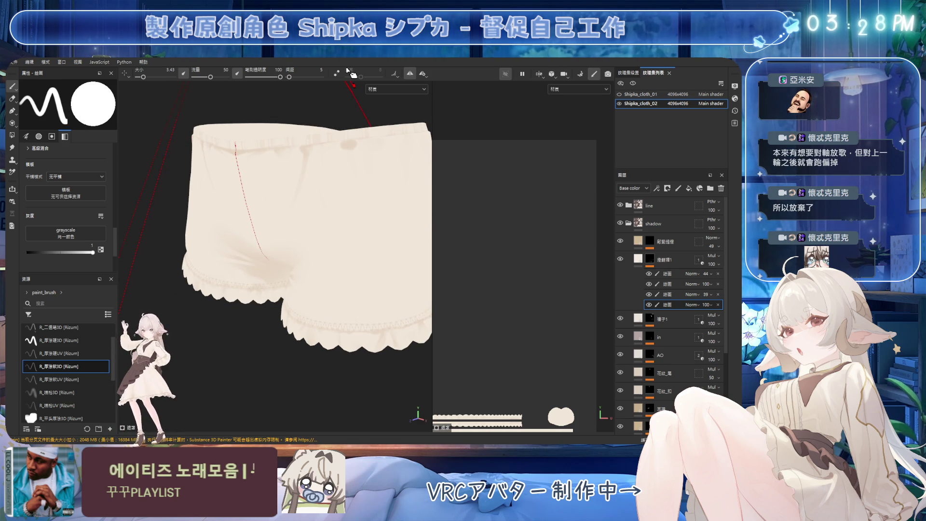
pyautogui.scroll(3, 306, 188)
# Dab small shadow spots below the front waistband with an enlarged paint brush
pyautogui.press('e')
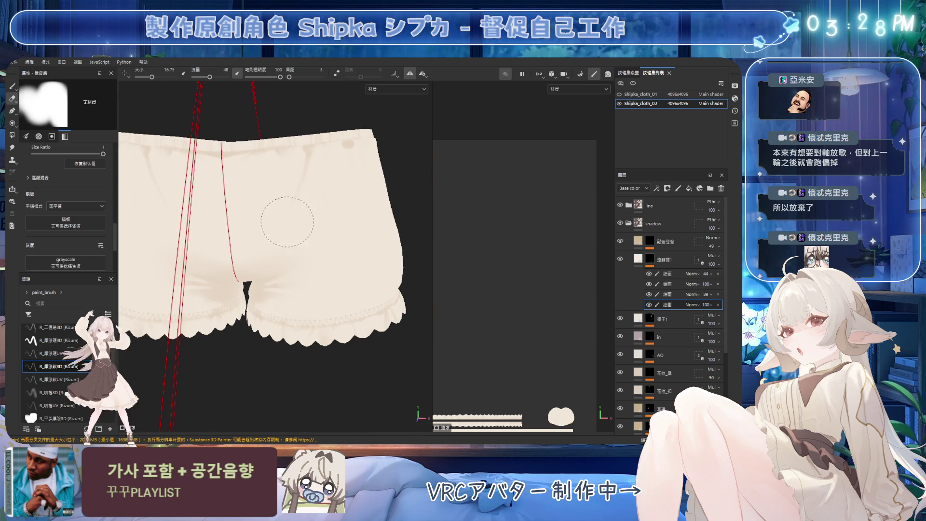
pyautogui.press('b')
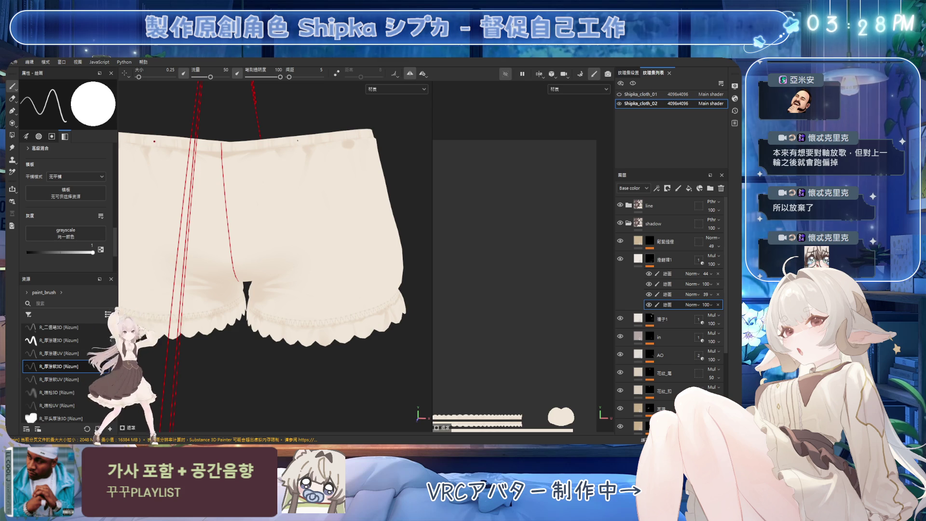
pyautogui.moveTo(308, 145)
pyautogui.keyDown('ctrl'); pyautogui.mouseDown(button='right')
pyautogui.moveTo(319, 147)
pyautogui.moveTo(305, 148)
pyautogui.mouseUp(button='right'); pyautogui.keyUp('ctrl')
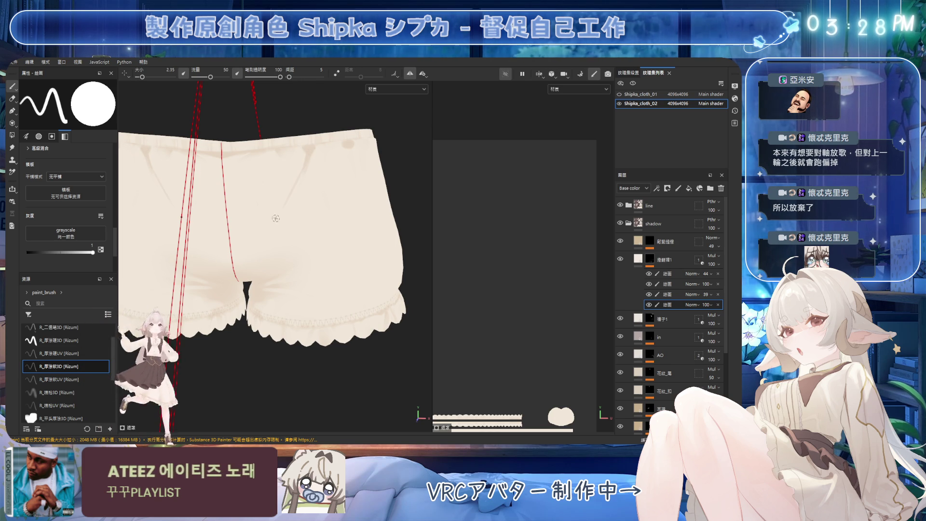
pyautogui.keyDown('ctrl'); pyautogui.moveTo(308, 167); pyautogui.dragTo(316, 160, button='right'); pyautogui.keyUp('ctrl')
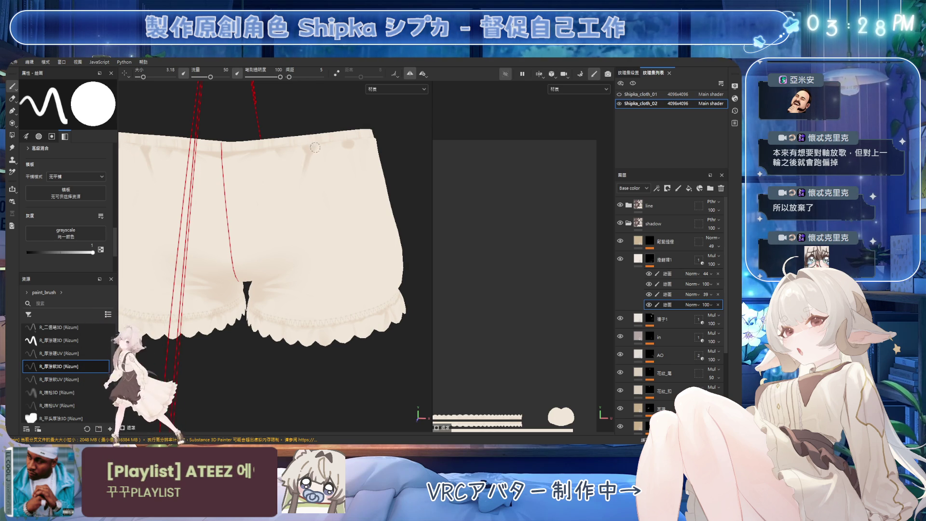
pyautogui.press('e')
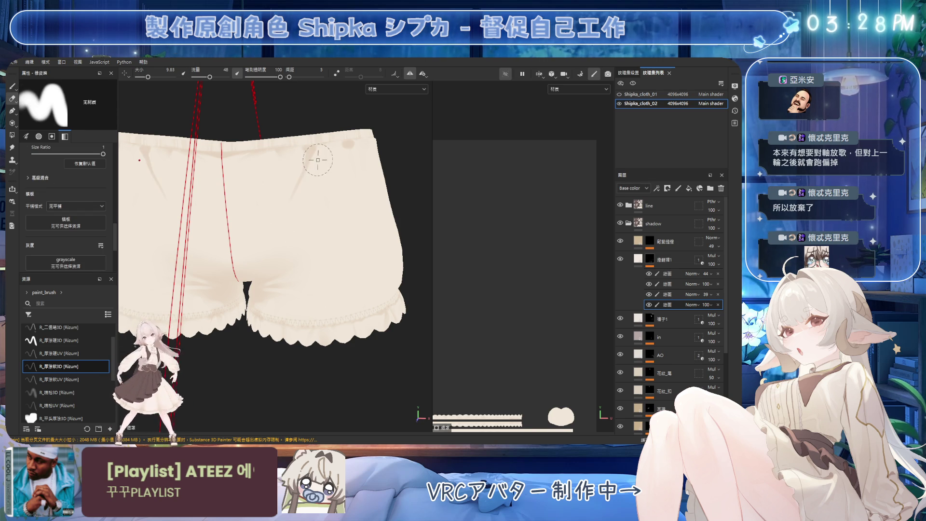
pyautogui.press('b')
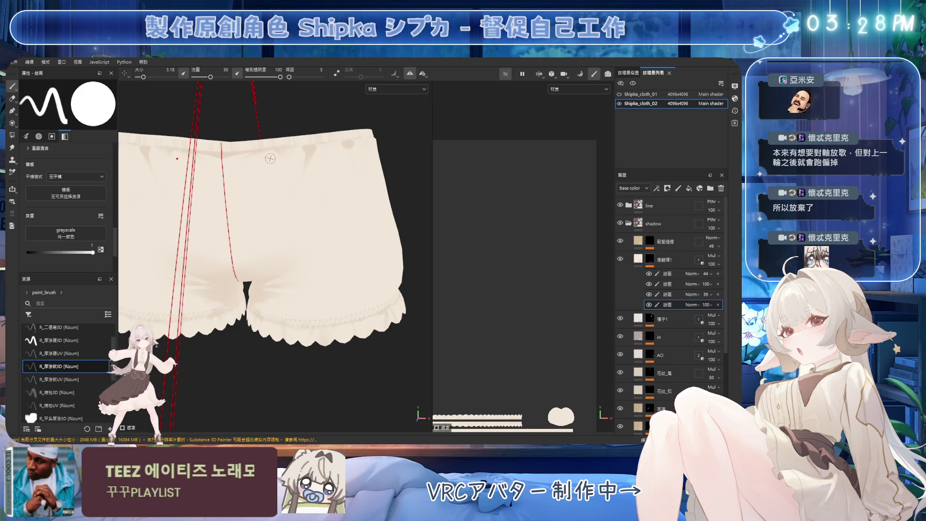
pyautogui.click(271, 160)
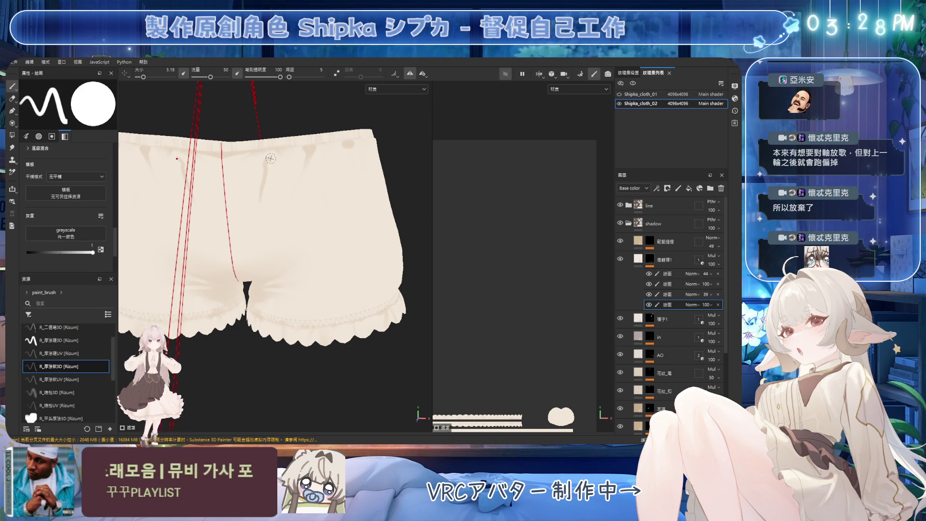
pyautogui.press(']')
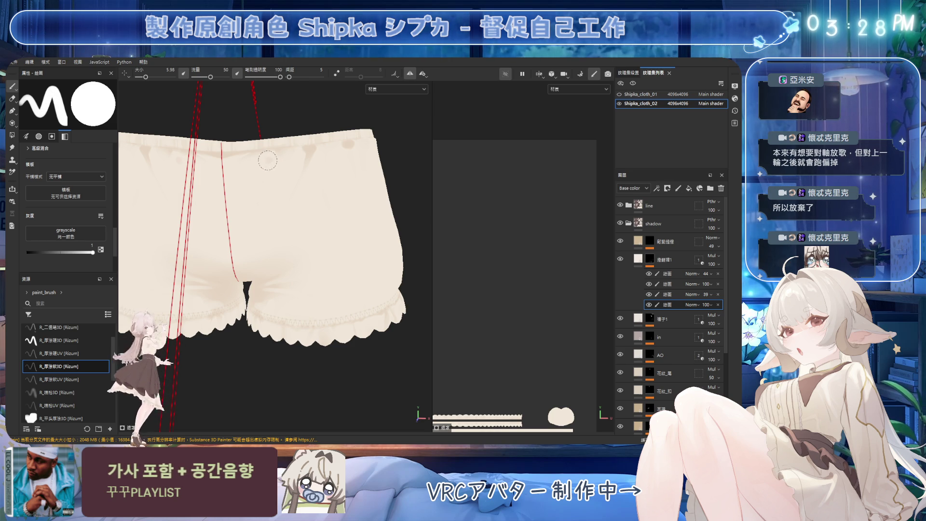
# Soften the fold shadows' edges with the eraser, adjusting its size while inspecting the front
pyautogui.press('2')
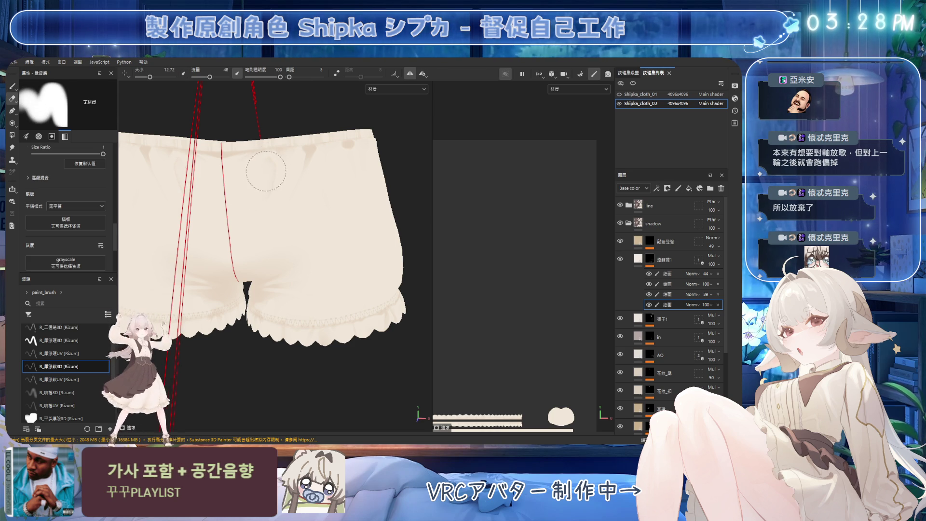
pyautogui.moveTo(290, 217)
pyautogui.keyDown('alt'); pyautogui.mouseDown()
pyautogui.moveTo(307, 182)
pyautogui.moveTo(290, 194)
pyautogui.moveTo(306, 207)
pyautogui.moveTo(294, 173)
pyautogui.mouseUp(); pyautogui.keyUp('alt')
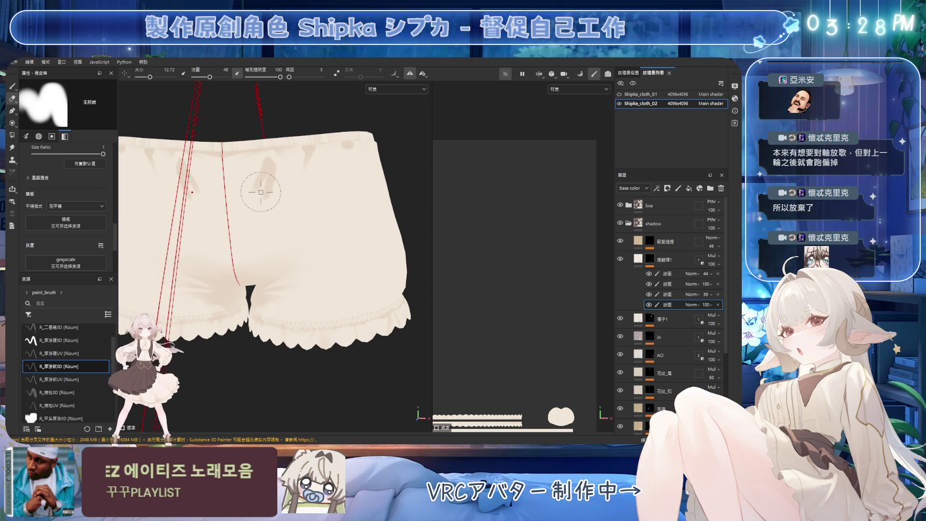
pyautogui.moveTo(269, 181)
pyautogui.keyDown('ctrl'); pyautogui.mouseDown(button='right')
pyautogui.moveTo(266, 169)
pyautogui.moveTo(257, 174)
pyautogui.mouseUp(button='right'); pyautogui.keyUp('ctrl')
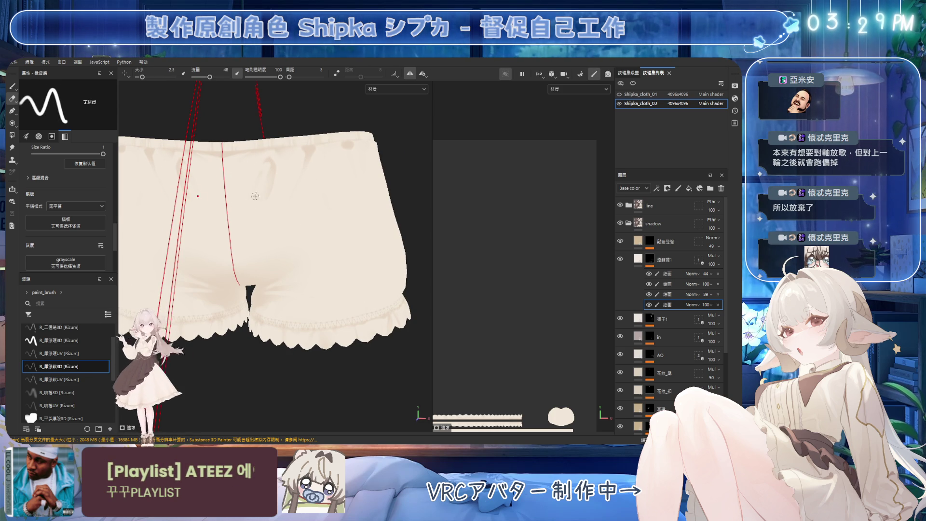
pyautogui.keyDown('ctrl'); pyautogui.moveTo(241, 205); pyautogui.dragTo(257, 177, button='right'); pyautogui.keyUp('ctrl')
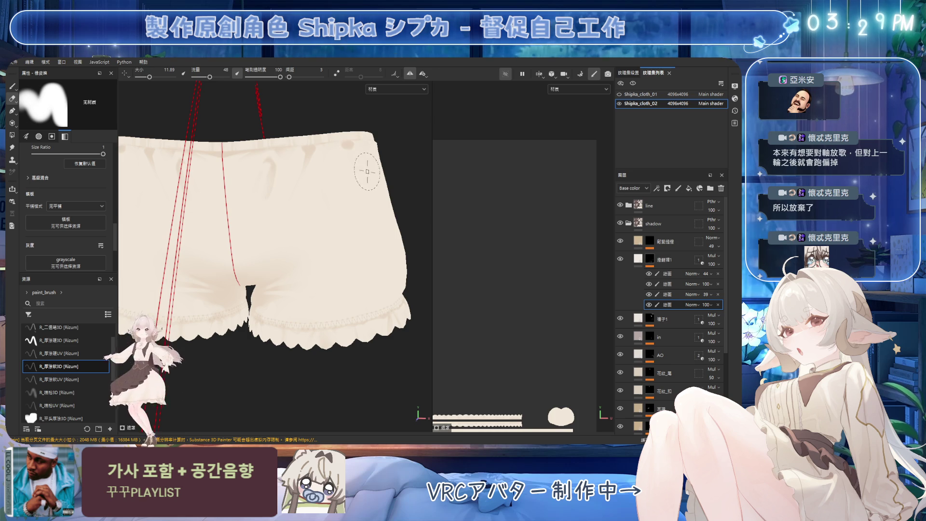
pyautogui.moveTo(377, 188)
pyautogui.keyDown('alt'); pyautogui.mouseDown()
pyautogui.moveTo(368, 201)
pyautogui.moveTo(343, 163)
pyautogui.moveTo(315, 175)
pyautogui.moveTo(290, 163)
pyautogui.mouseUp(); pyautogui.keyUp('alt')
# Paint and erase shading along the waistband, finishing with a finer brush for detail
pyautogui.press('1')
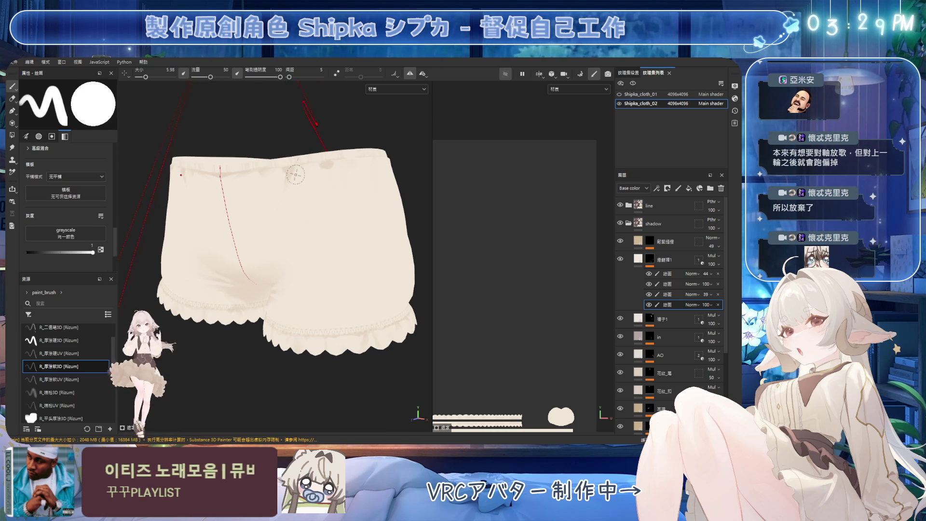
pyautogui.press(']')
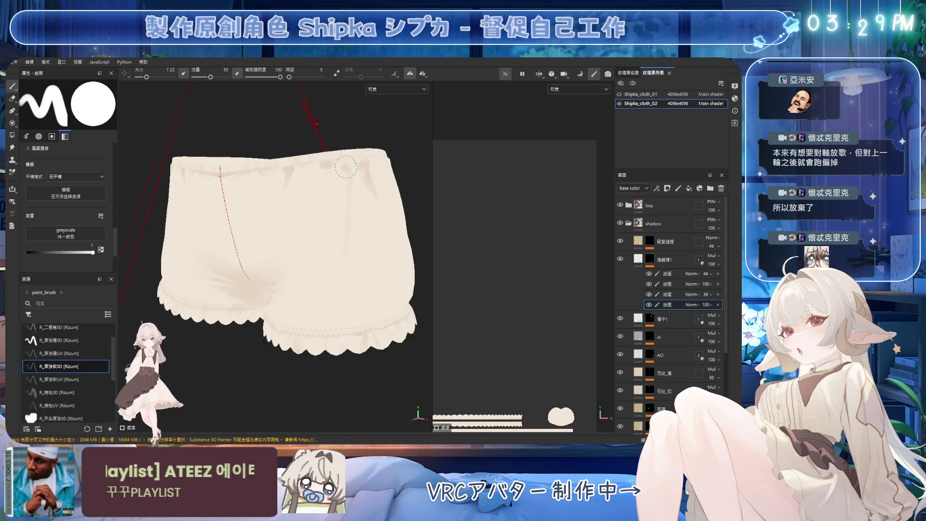
pyautogui.press('2')
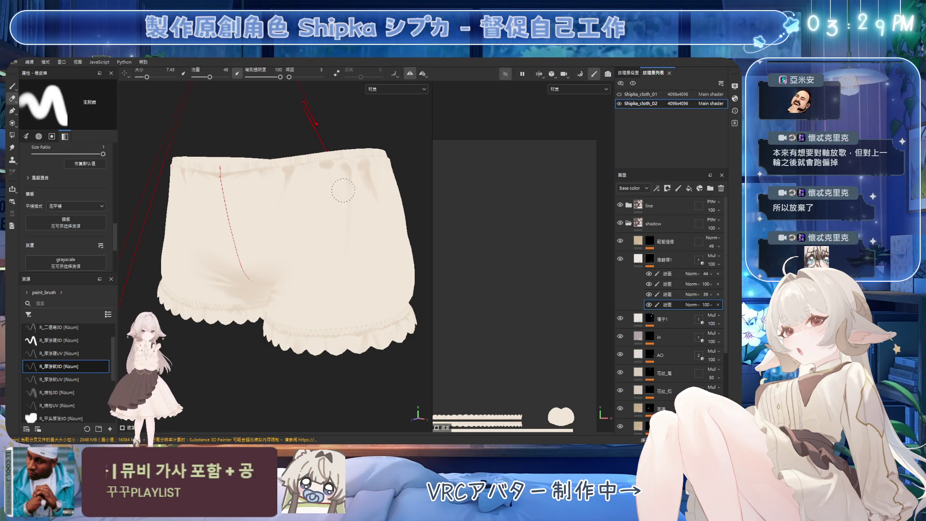
pyautogui.keyDown('alt'); pyautogui.moveTo(343, 191); pyautogui.dragTo(388, 214); pyautogui.keyUp('alt')
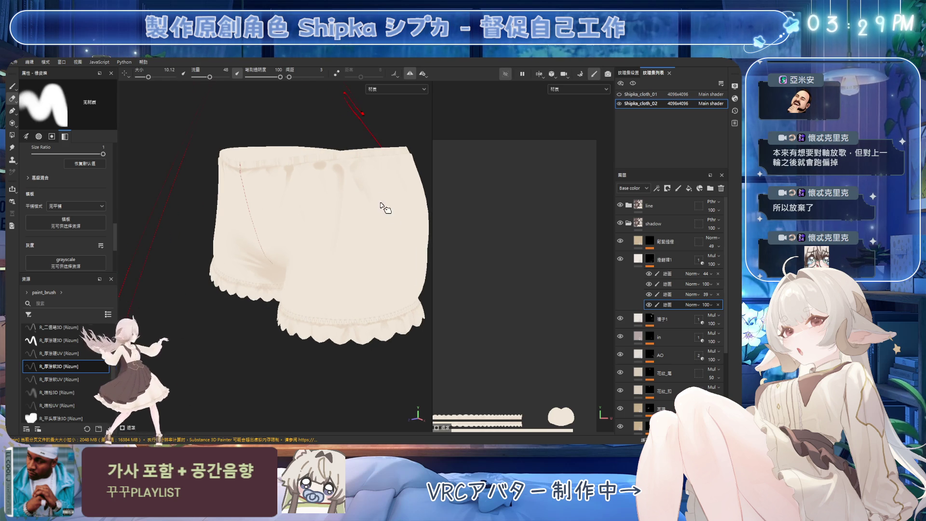
pyautogui.keyDown('ctrl'); pyautogui.moveTo(333, 166); pyautogui.dragTo(309, 166, button='right'); pyautogui.keyUp('ctrl')
pyautogui.press('b')
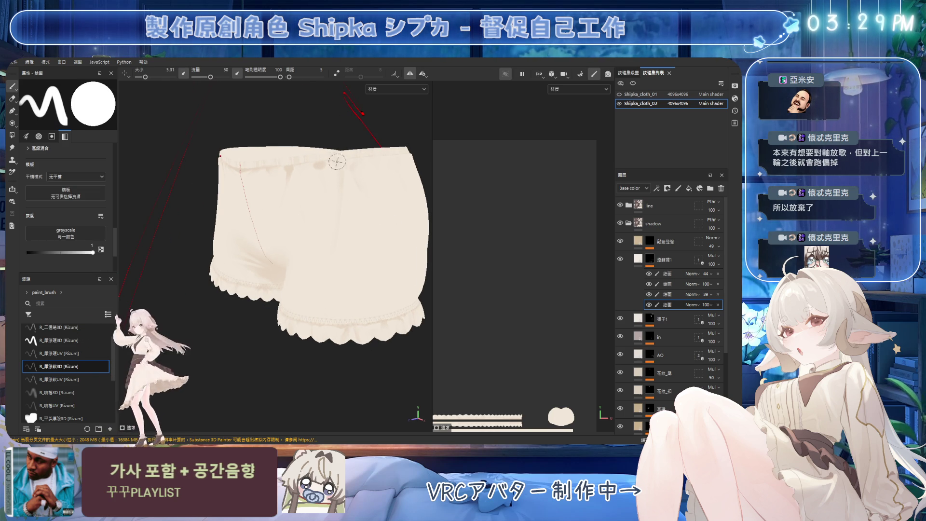
pyautogui.keyDown('alt'); pyautogui.moveTo(332, 155); pyautogui.dragTo(338, 153); pyautogui.keyUp('alt')
pyautogui.keyDown('ctrl'); pyautogui.moveTo(338, 154); pyautogui.dragTo(374, 189, button='right'); pyautogui.keyUp('ctrl')
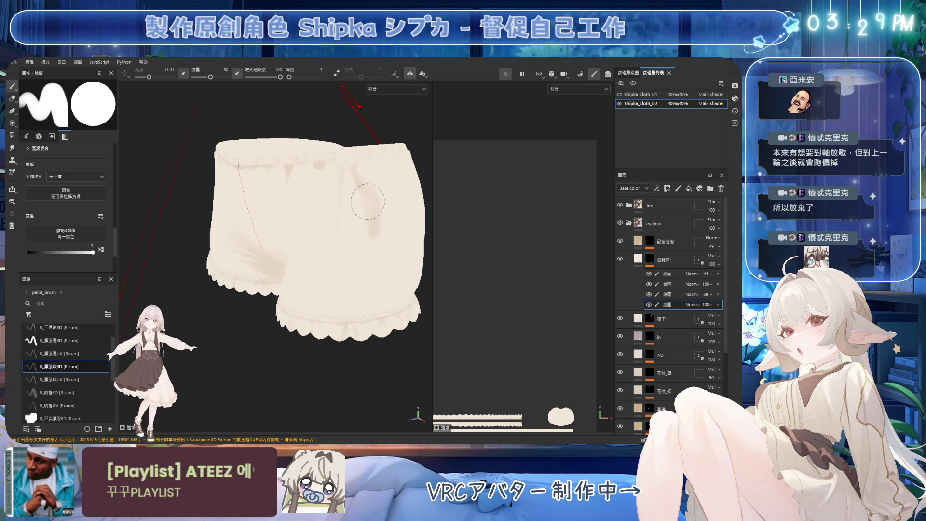
# Soften the waistband shading with a small eraser from a frontal view, then save
pyautogui.press('e')
pyautogui.moveTo(370, 178)
pyautogui.keyDown('ctrl'); pyautogui.mouseDown(button='right')
pyautogui.moveTo(374, 248)
pyautogui.moveTo(403, 217)
pyautogui.moveTo(381, 210)
pyautogui.mouseUp(button='right'); pyautogui.keyUp('ctrl')
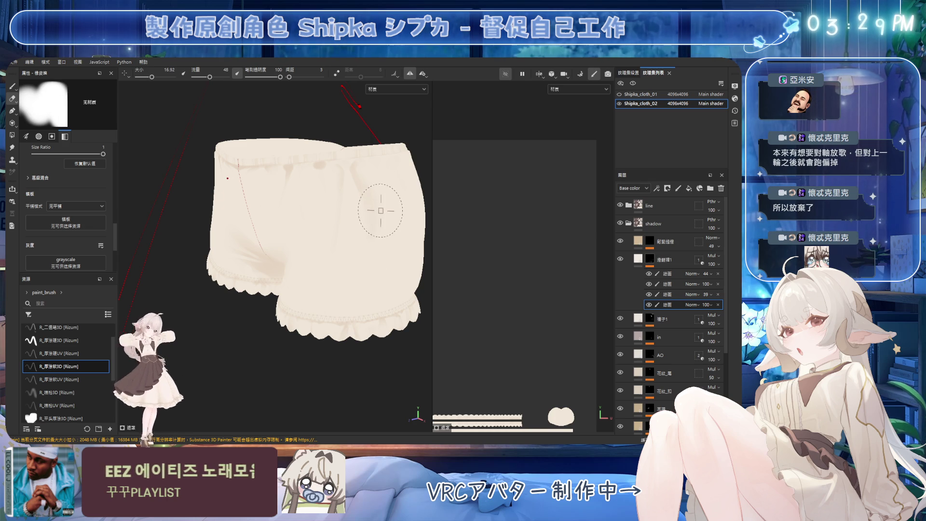
pyautogui.moveTo(316, 233)
pyautogui.keyDown('alt'); pyautogui.mouseDown()
pyautogui.moveTo(351, 225)
pyautogui.moveTo(331, 223)
pyautogui.moveTo(331, 183)
pyautogui.mouseUp(); pyautogui.keyUp('alt')
pyautogui.moveTo(331, 183)
pyautogui.keyDown('ctrl'); pyautogui.mouseDown(button='right')
pyautogui.moveTo(319, 167)
pyautogui.moveTo(310, 176)
pyautogui.mouseUp(button='right'); pyautogui.keyUp('ctrl')
pyautogui.press('1')
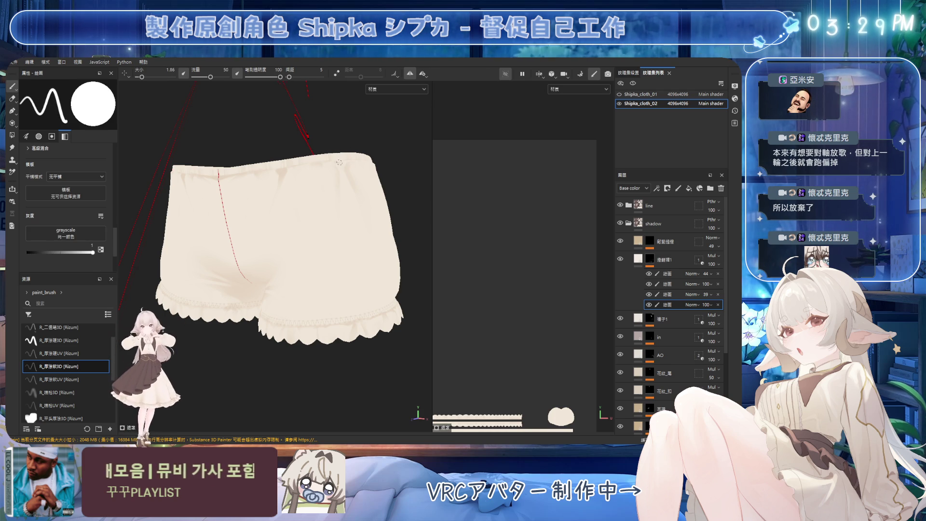
pyautogui.keyDown('alt'); pyautogui.moveTo(336, 162); pyautogui.dragTo(338, 168); pyautogui.keyUp('alt')
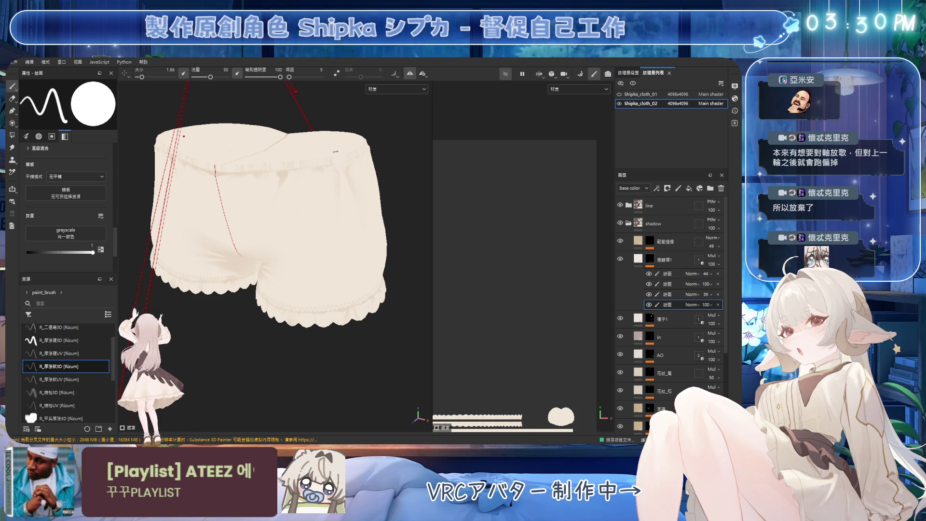
pyautogui.hotkey('ctrl', 's')
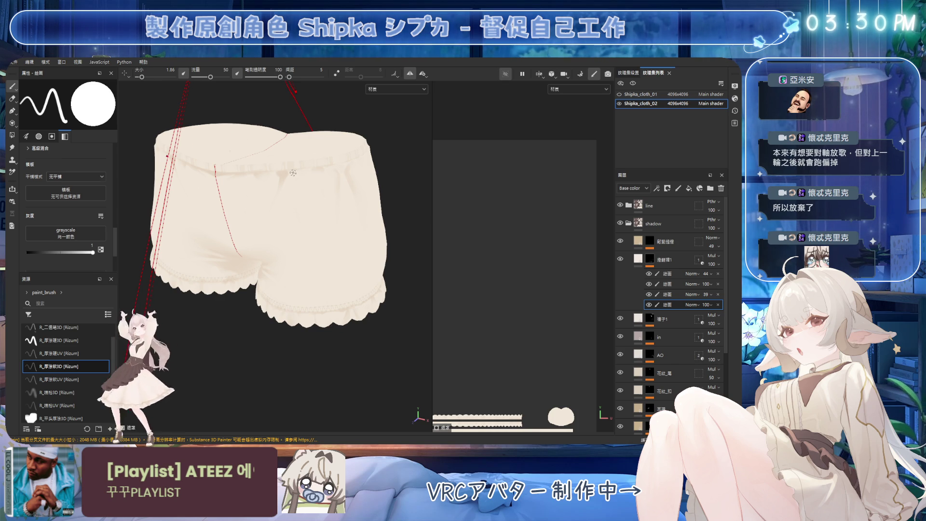
# Refine the front shading from a near-front view, alternating paint and a larger eraser
pyautogui.press('e')
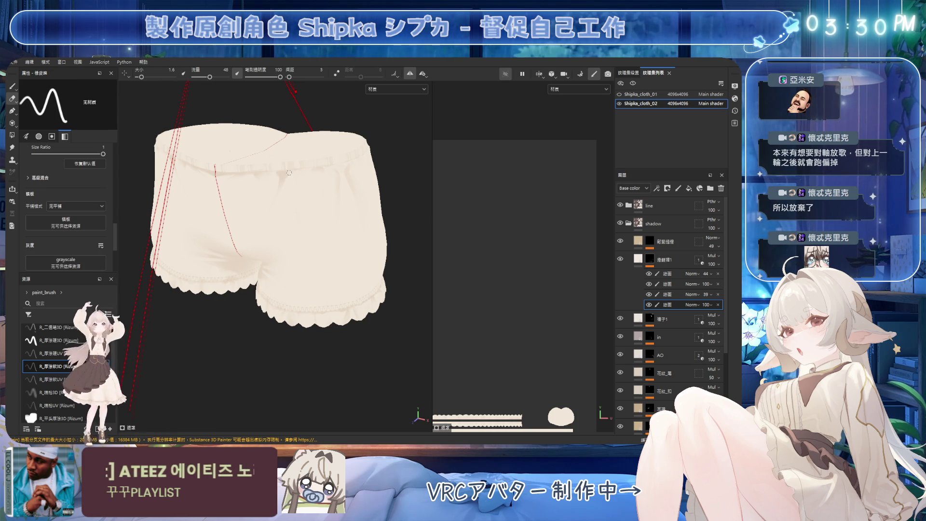
pyautogui.press('1')
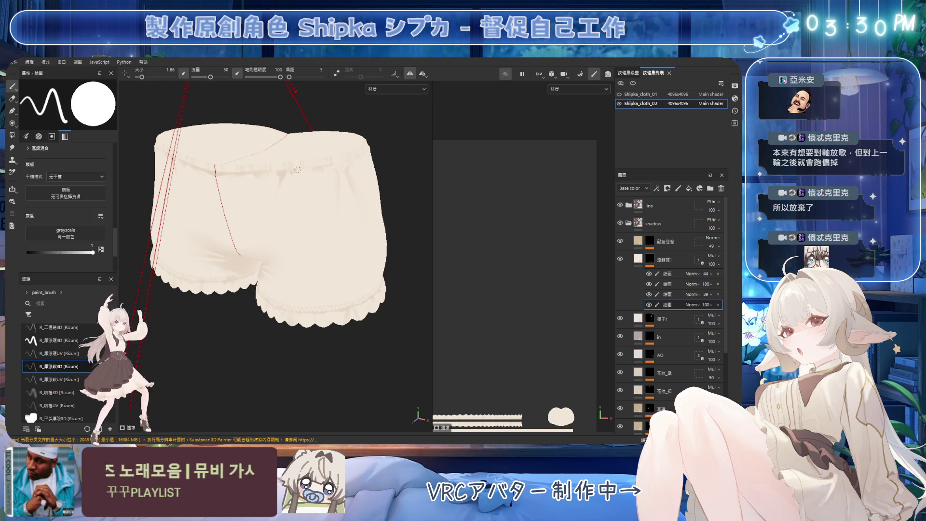
pyautogui.moveTo(288, 189)
pyautogui.keyDown('ctrl'); pyautogui.mouseDown(button='right')
pyautogui.moveTo(308, 172)
pyautogui.moveTo(314, 201)
pyautogui.mouseUp(button='right'); pyautogui.keyUp('ctrl')
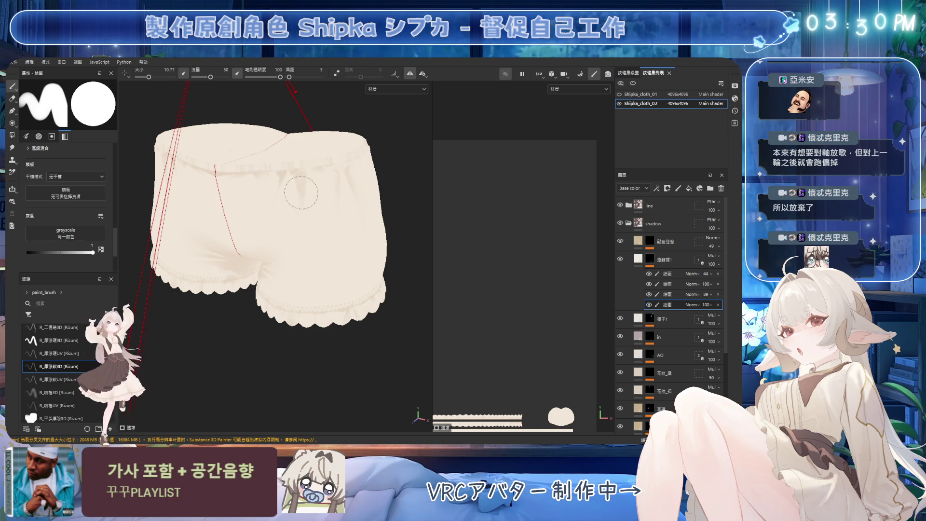
pyautogui.keyDown('alt'); pyautogui.moveTo(308, 211); pyautogui.dragTo(314, 193); pyautogui.keyUp('alt')
pyautogui.press('2')
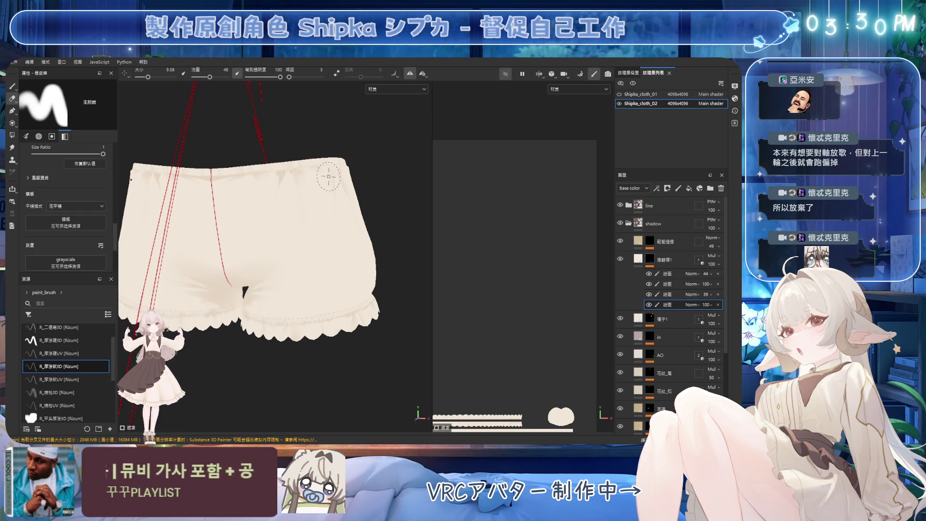
pyautogui.press('1')
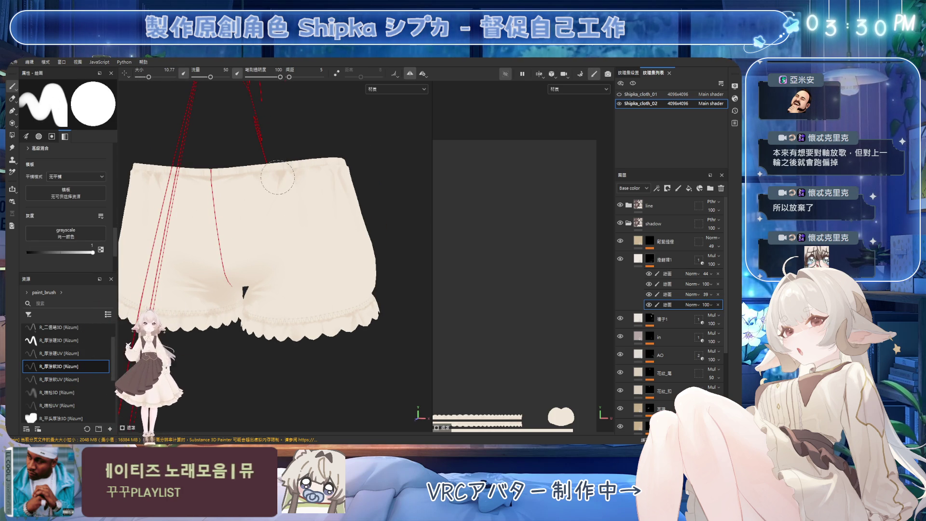
pyautogui.press('2')
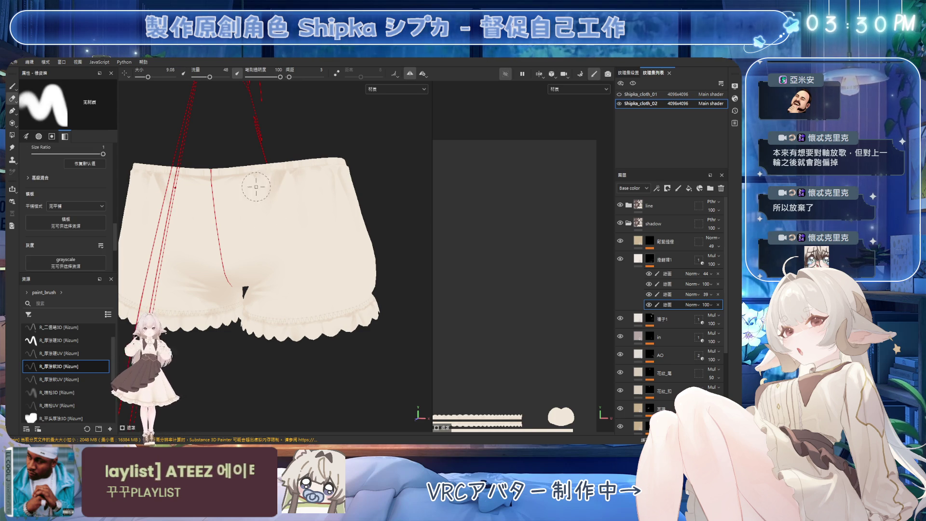
pyautogui.press(']')
pyautogui.press(']')
pyautogui.press(']')
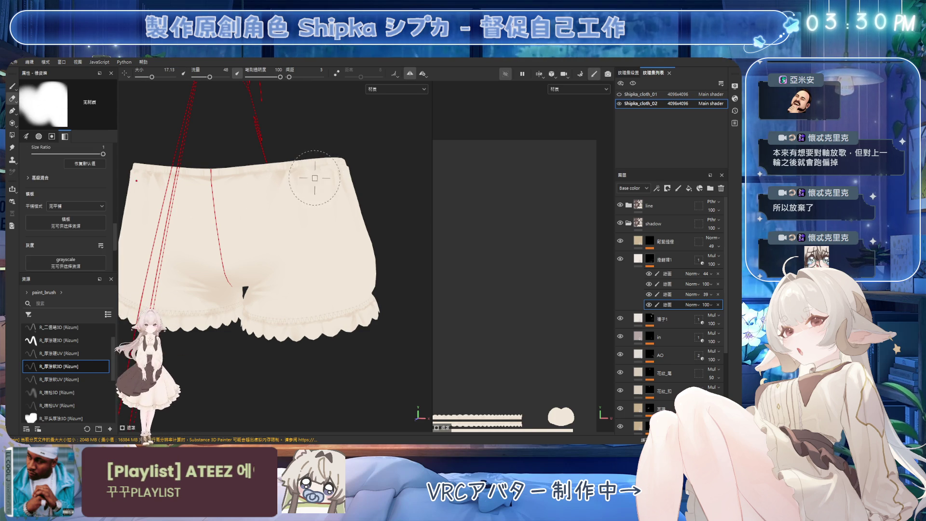
pyautogui.press('1')
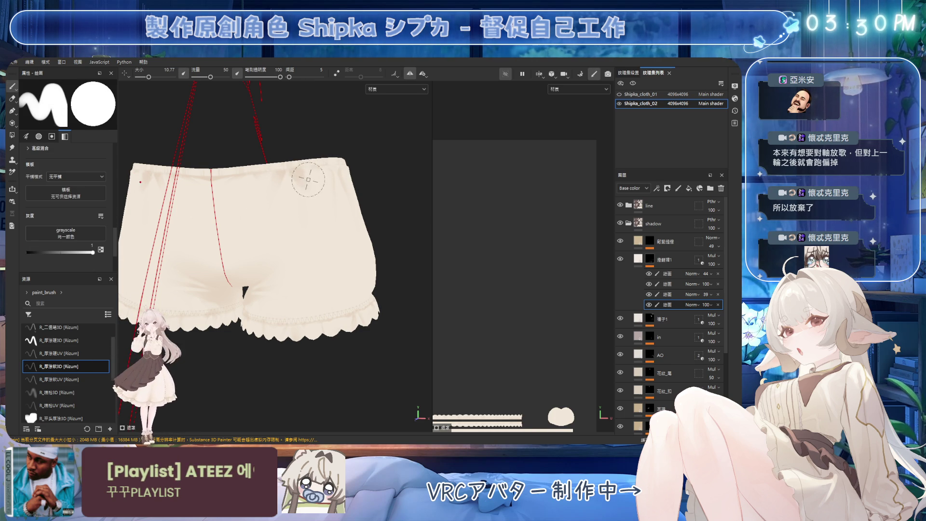
# Fine-tune shading edges with a tiny then slightly larger eraser and save the project
pyautogui.press('2')
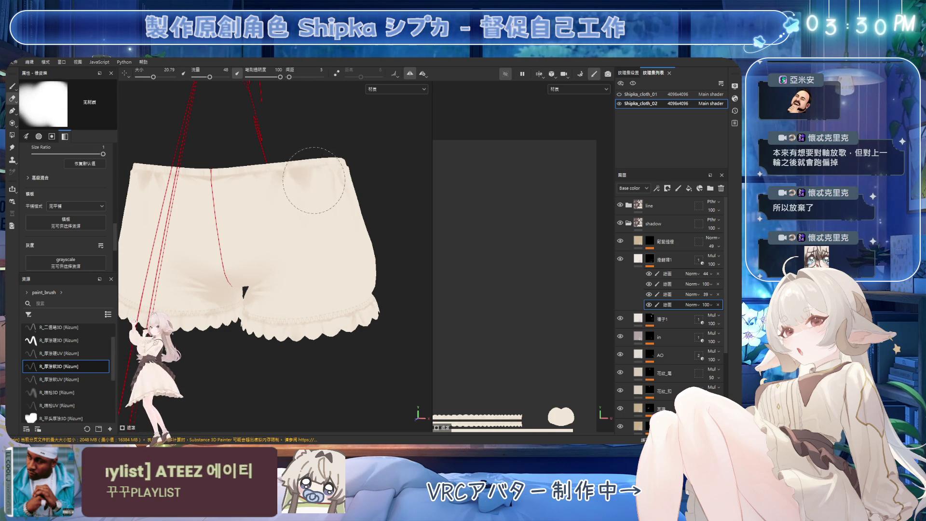
pyautogui.press(']')
pyautogui.press('[')
pyautogui.press('[')
pyautogui.press('[')
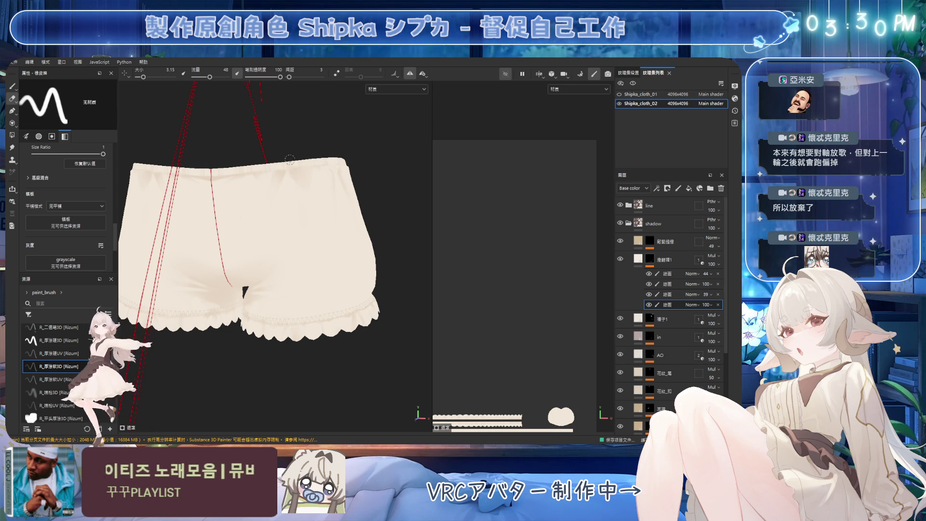
pyautogui.press('[')
pyautogui.press('[')
pyautogui.keyDown('alt'); pyautogui.moveTo(289, 159); pyautogui.dragTo(299, 169); pyautogui.keyUp('alt')
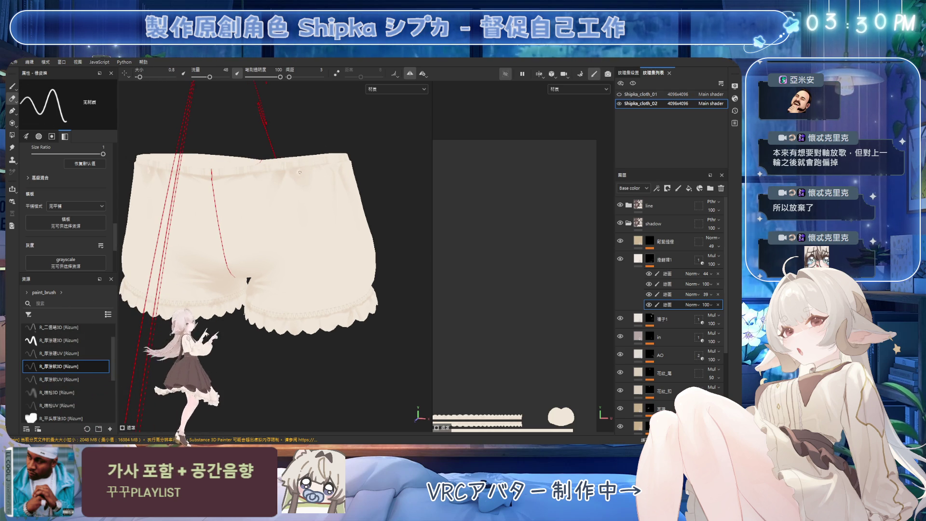
pyautogui.press(']')
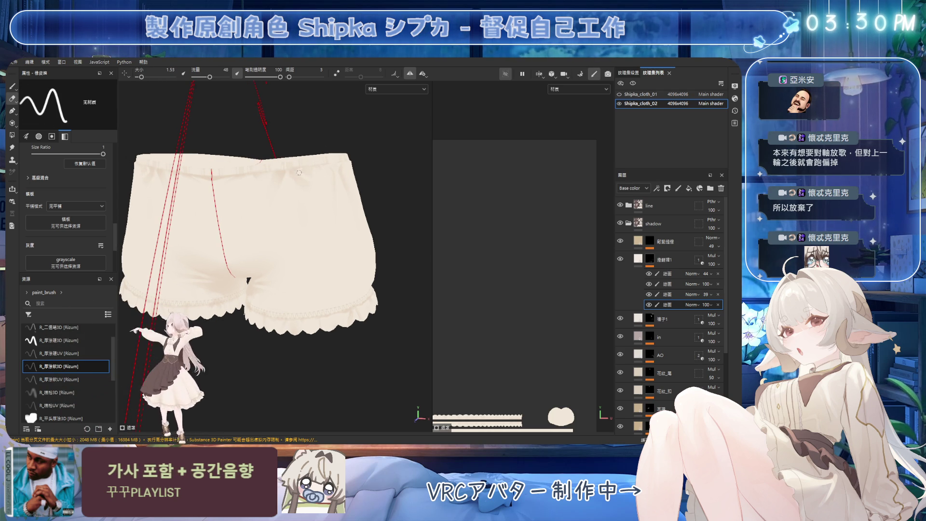
pyautogui.press(']')
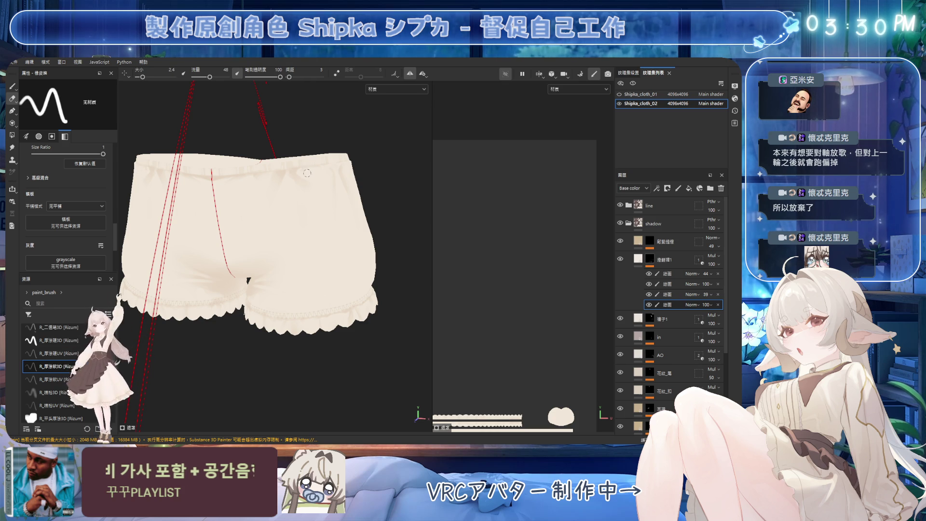
pyautogui.hotkey('ctrl', 's')
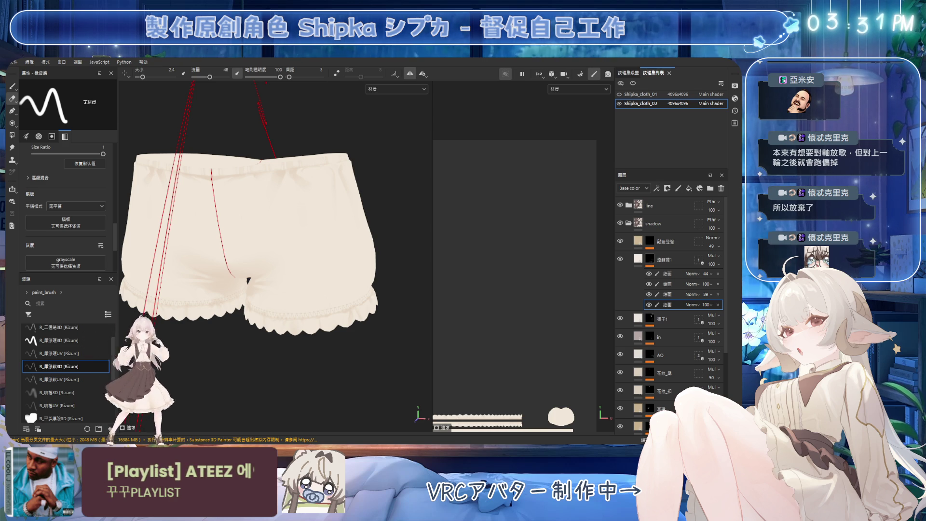
# Erase and repaint the front shading from a straight-on view with adjusted brush sizes
pyautogui.moveTo(341, 204)
pyautogui.keyDown('alt'); pyautogui.mouseDown()
pyautogui.moveTo(355, 191)
pyautogui.moveTo(330, 200)
pyautogui.mouseUp(); pyautogui.keyUp('alt')
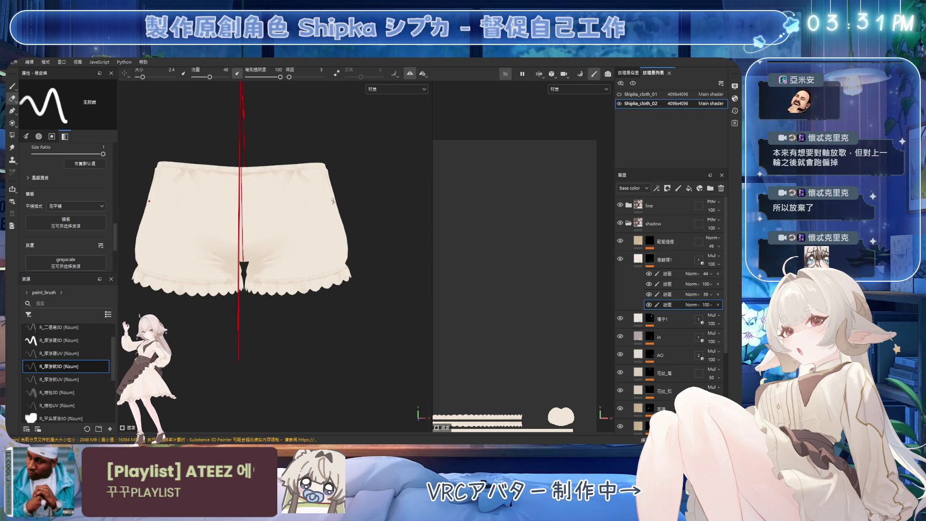
pyautogui.moveTo(352, 166)
pyautogui.keyDown('alt'); pyautogui.mouseDown()
pyautogui.moveTo(362, 185)
pyautogui.moveTo(318, 185)
pyautogui.mouseUp(); pyautogui.keyUp('alt')
pyautogui.keyDown('ctrl'); pyautogui.moveTo(319, 185); pyautogui.dragTo(332, 182, button='right'); pyautogui.keyUp('ctrl')
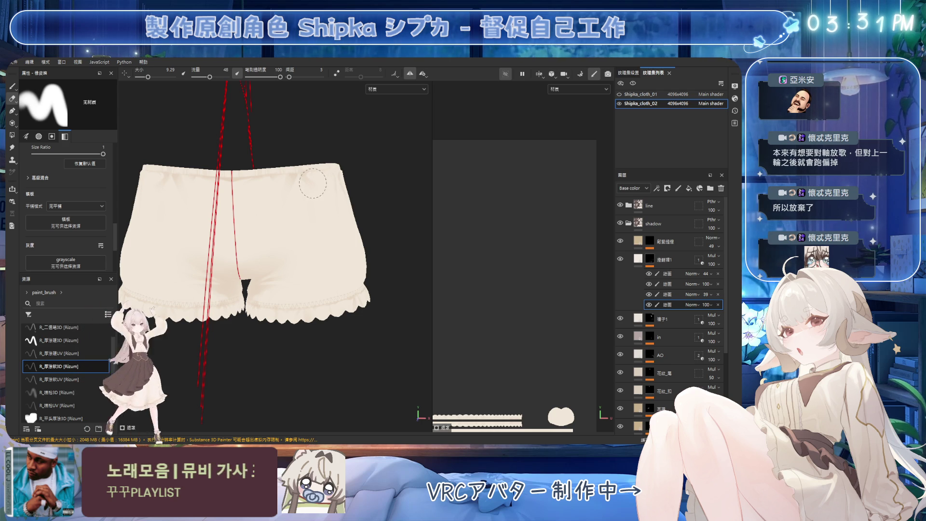
pyautogui.press('1')
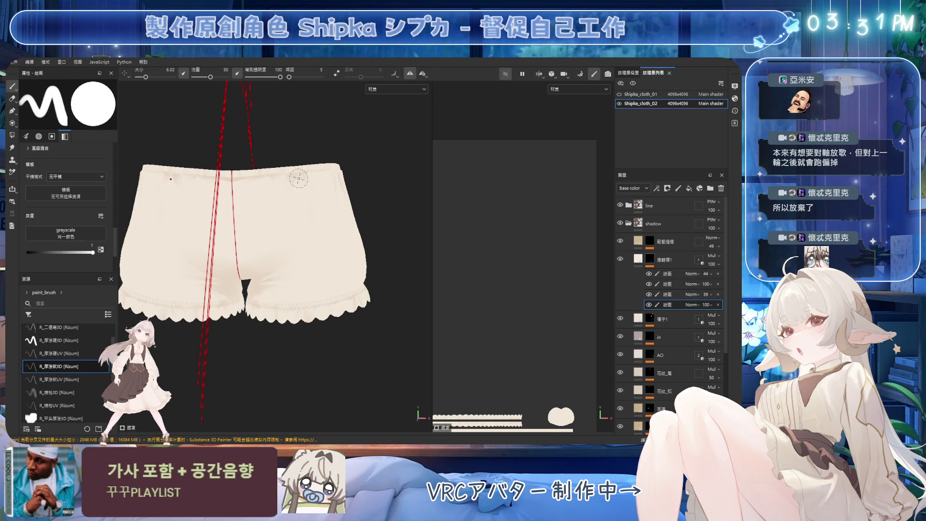
pyautogui.keyDown('ctrl'); pyautogui.moveTo(288, 170); pyautogui.dragTo(293, 176, button='right'); pyautogui.keyUp('ctrl')
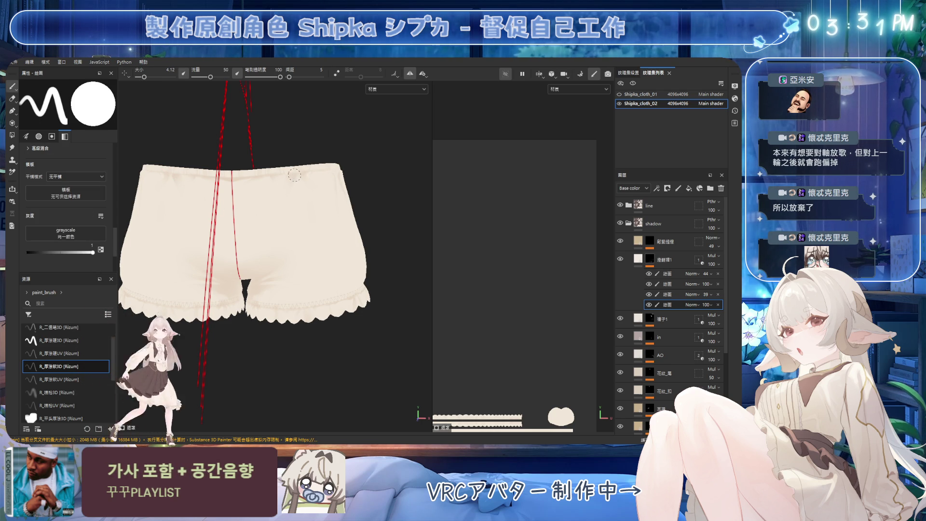
pyautogui.press('2')
pyautogui.press('1')
# Keep erasing from side and front views and save the project
pyautogui.moveTo(298, 217)
pyautogui.keyDown('alt'); pyautogui.mouseDown()
pyautogui.moveTo(306, 190)
pyautogui.moveTo(300, 219)
pyautogui.mouseUp(); pyautogui.keyUp('alt')
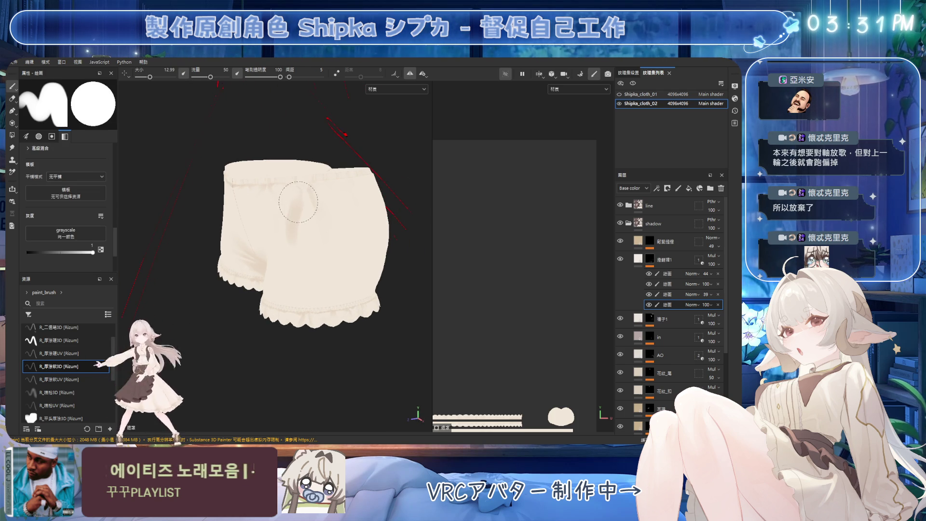
pyautogui.press('2')
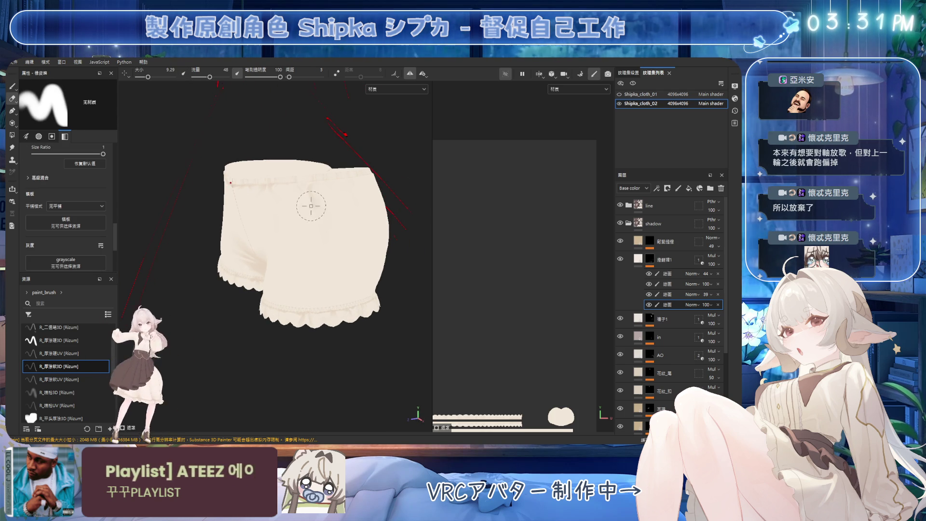
pyautogui.moveTo(316, 220)
pyautogui.keyDown('alt'); pyautogui.mouseDown()
pyautogui.moveTo(343, 201)
pyautogui.moveTo(326, 198)
pyautogui.moveTo(337, 182)
pyautogui.mouseUp(); pyautogui.keyUp('alt')
pyautogui.hotkey('ctrl', 's')
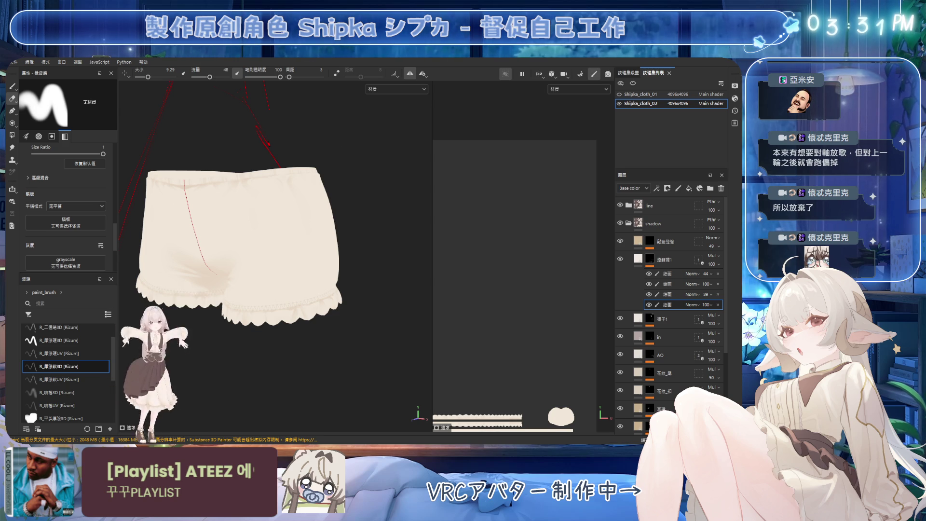
pyautogui.moveTo(363, 158)
pyautogui.keyDown('alt'); pyautogui.mouseDown()
pyautogui.moveTo(306, 190)
pyautogui.moveTo(312, 202)
pyautogui.mouseUp(); pyautogui.keyUp('alt')
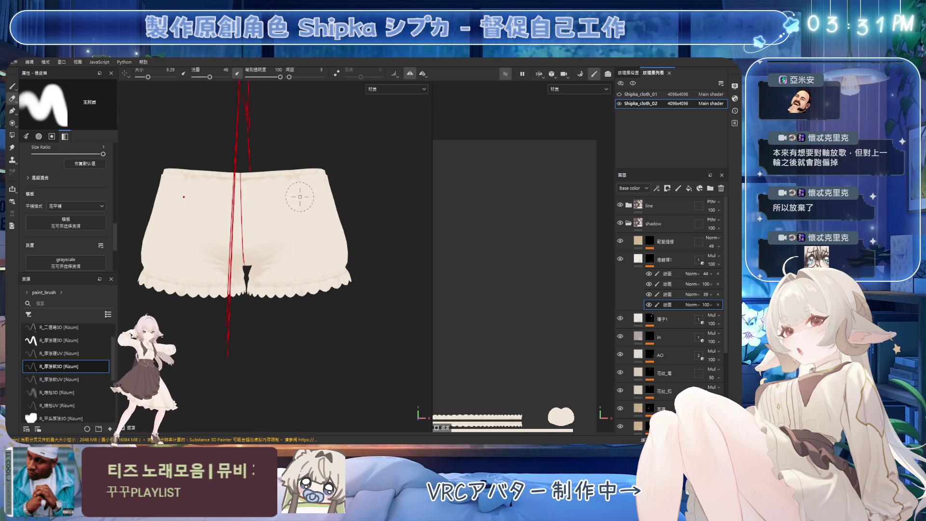
pyautogui.scroll(2, 338, 188)
# Try a faint mirrored crease with a fine brush, undo it, and add a new paint sublayer
pyautogui.press('1')
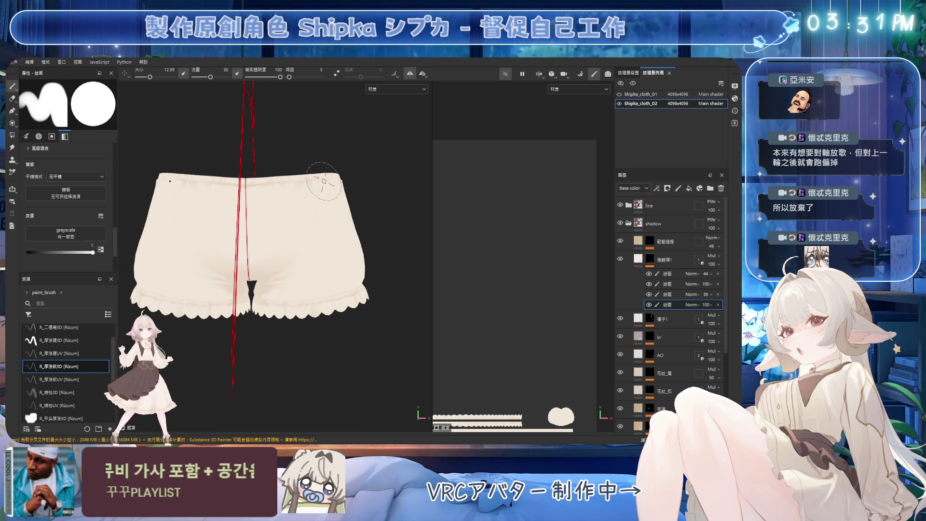
pyautogui.press('[')
pyautogui.press('[')
pyautogui.press('[')
pyautogui.moveTo(330, 182); pyautogui.dragTo(289, 263)
pyautogui.press(']')
pyautogui.press(']')
pyautogui.press(']')
pyautogui.hotkey('ctrl', 'z')
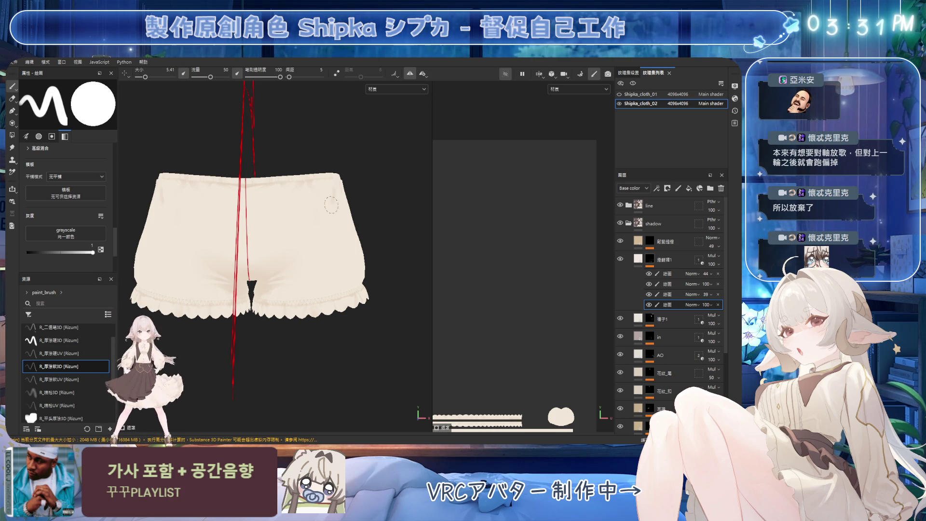
pyautogui.press('2')
pyautogui.press('f')
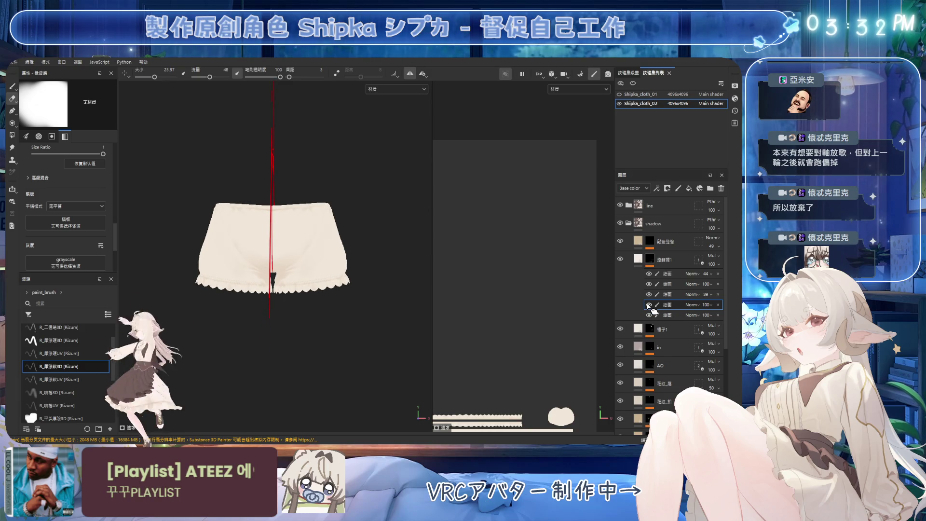
# Orbit around the bloomers to a front view with a slightly enlarged painting brush
pyautogui.scroll(3, 309, 232)
pyautogui.moveTo(309, 232)
pyautogui.keyDown('alt'); pyautogui.mouseDown()
pyautogui.moveTo(363, 223)
pyautogui.moveTo(349, 242)
pyautogui.moveTo(372, 289)
pyautogui.moveTo(364, 248)
pyautogui.moveTo(332, 235)
pyautogui.mouseUp(); pyautogui.keyUp('alt')
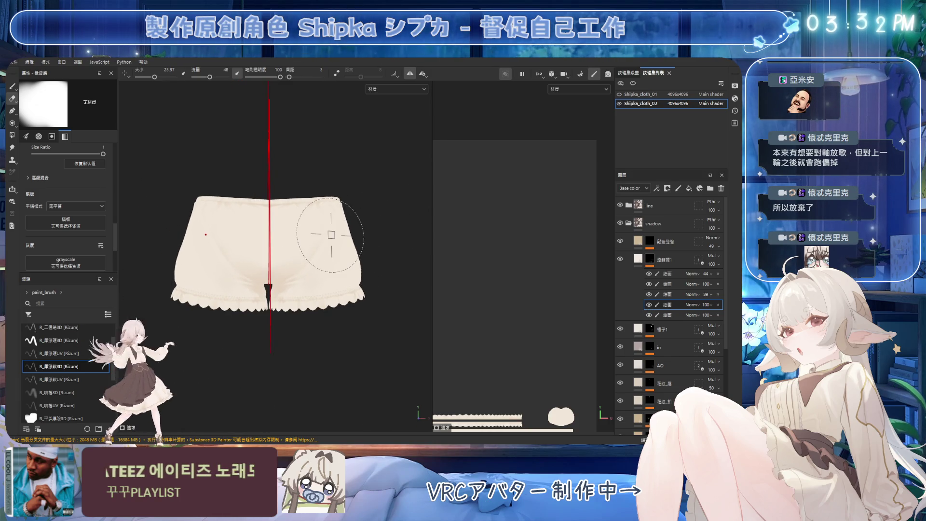
pyautogui.scroll(2, 331, 235)
pyautogui.press('1')
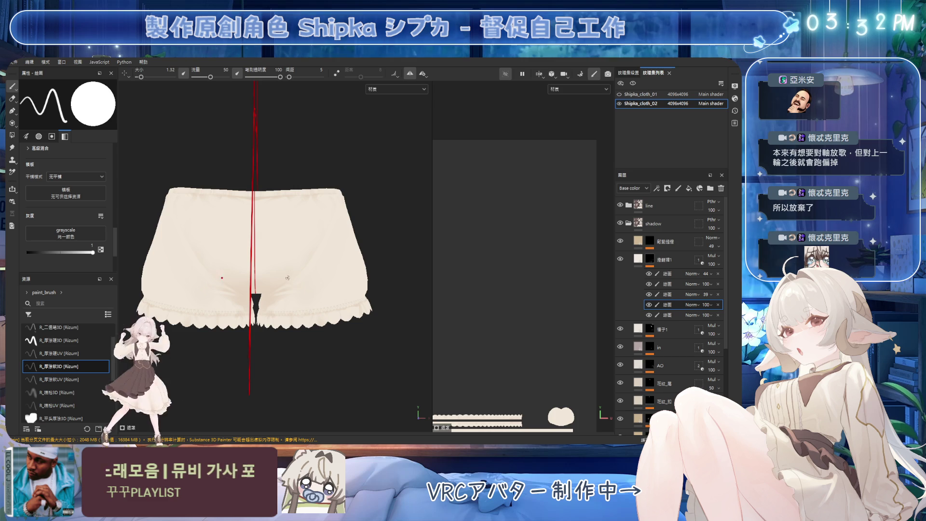
pyautogui.keyDown('alt'); pyautogui.moveTo(284, 277); pyautogui.dragTo(296, 273); pyautogui.keyUp('alt')
pyautogui.press(']')
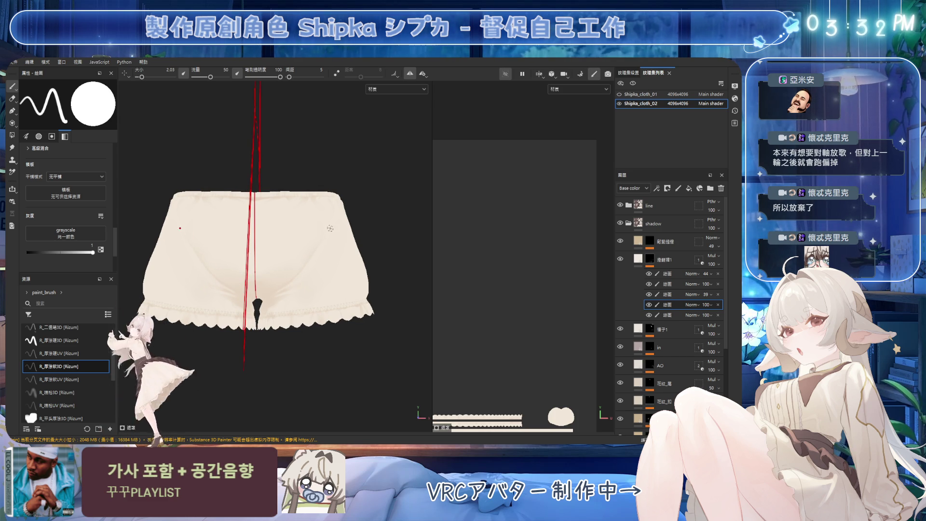
pyautogui.keyDown('alt'); pyautogui.moveTo(311, 174); pyautogui.dragTo(325, 202); pyautogui.keyUp('alt')
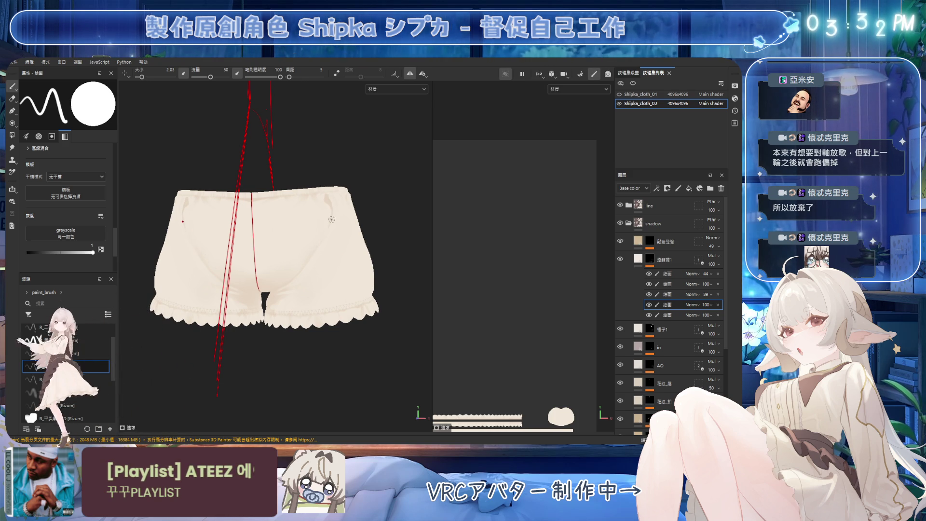
pyautogui.moveTo(335, 210)
pyautogui.keyDown('alt'); pyautogui.mouseDown()
pyautogui.moveTo(251, 215)
pyautogui.moveTo(250, 241)
pyautogui.moveTo(228, 247)
pyautogui.moveTo(313, 274)
pyautogui.moveTo(372, 203)
pyautogui.mouseUp(); pyautogui.keyUp('alt')
# Hide and delete the newest paint sublayer, then inspect the bloomers from the side
pyautogui.click(649, 304)
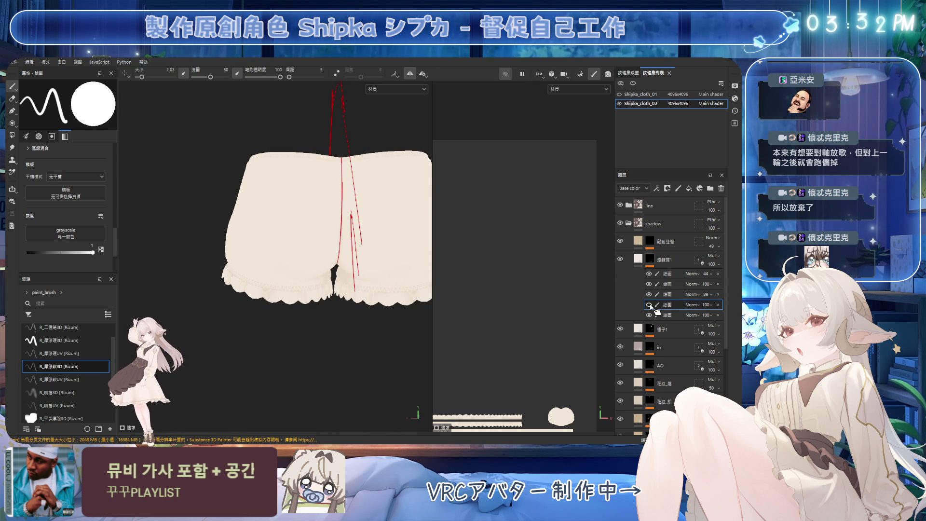
pyautogui.press('Delete')
pyautogui.moveTo(283, 241)
pyautogui.keyDown('alt'); pyautogui.mouseDown()
pyautogui.moveTo(233, 236)
pyautogui.moveTo(284, 238)
pyautogui.moveTo(250, 188)
pyautogui.moveTo(337, 241)
pyautogui.mouseUp(); pyautogui.keyUp('alt')
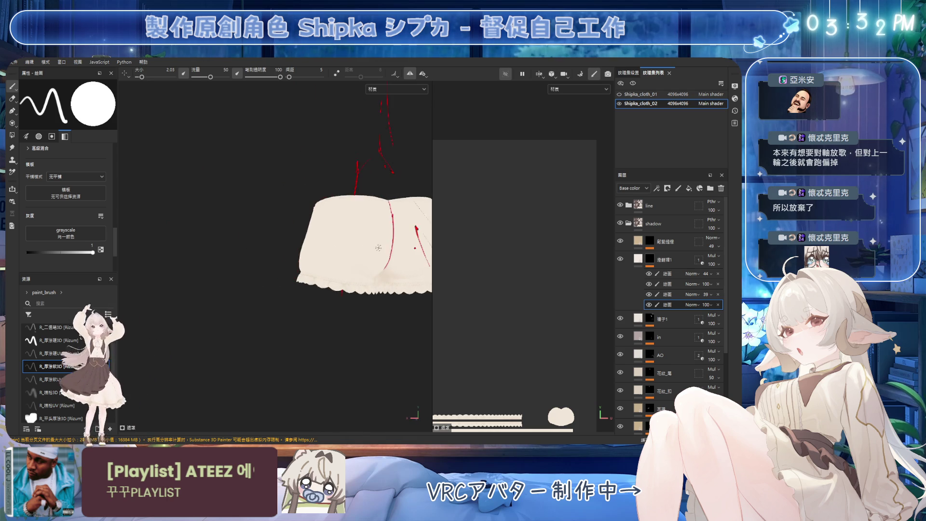
pyautogui.scroll(4, 346, 253)
pyautogui.scroll(2, 346, 253)
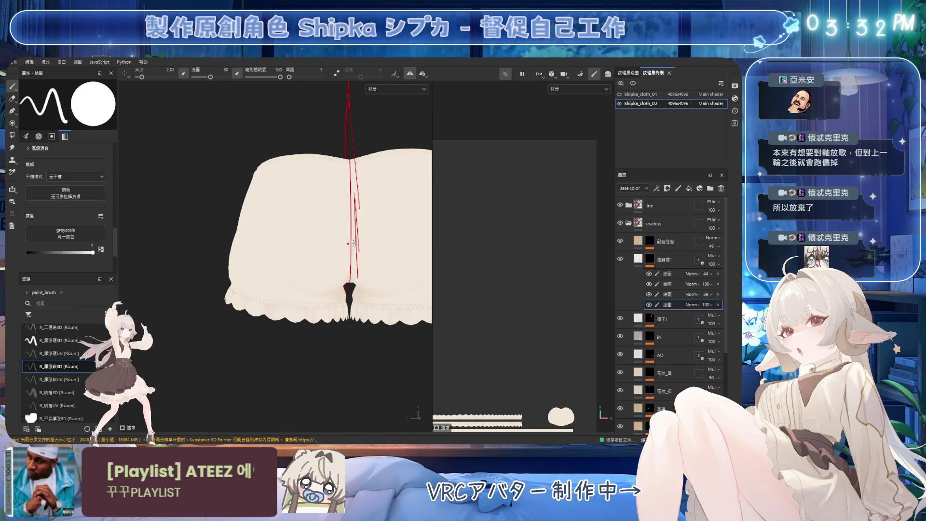
pyautogui.keyDown('alt'); pyautogui.moveTo(353, 244); pyautogui.dragTo(343, 278); pyautogui.keyUp('alt')
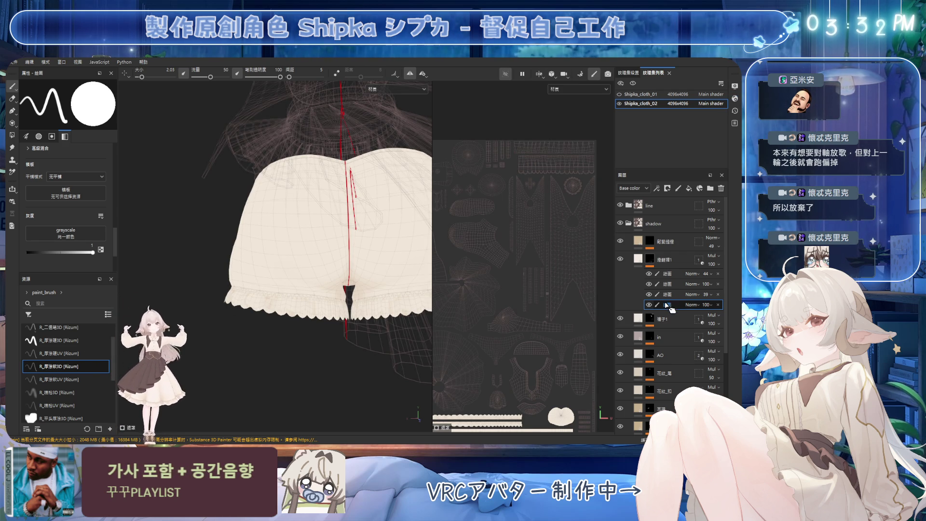
# Paint soft shadows on the bloomers' back with an enlarged soft brush from several angles
pyautogui.keyDown('alt'); pyautogui.moveTo(364, 209); pyautogui.dragTo(368, 222); pyautogui.keyUp('alt')
pyautogui.keyDown('alt'); pyautogui.moveTo(290, 299); pyautogui.dragTo(286, 280); pyautogui.keyUp('alt')
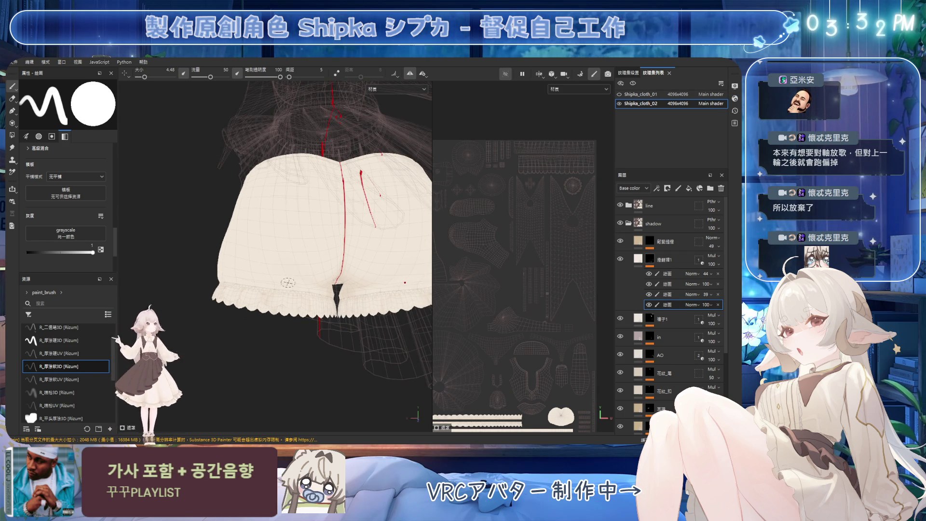
pyautogui.keyDown('ctrl'); pyautogui.moveTo(285, 280); pyautogui.dragTo(283, 254, button='right'); pyautogui.keyUp('ctrl')
pyautogui.keyDown('alt'); pyautogui.moveTo(283, 255); pyautogui.dragTo(268, 283); pyautogui.keyUp('alt')
pyautogui.keyDown('ctrl'); pyautogui.moveTo(268, 283); pyautogui.dragTo(242, 274, button='right'); pyautogui.keyUp('ctrl')
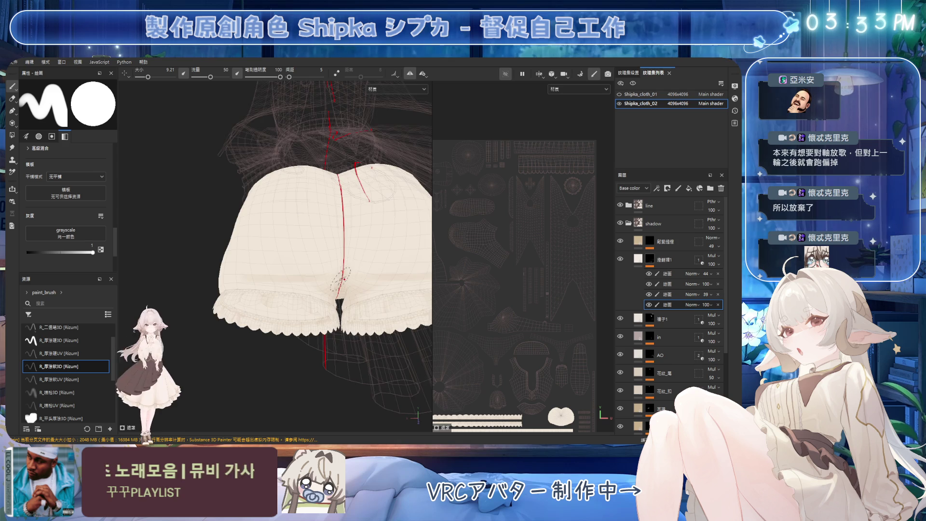
pyautogui.keyDown('alt'); pyautogui.moveTo(341, 280); pyautogui.dragTo(246, 282); pyautogui.keyUp('alt')
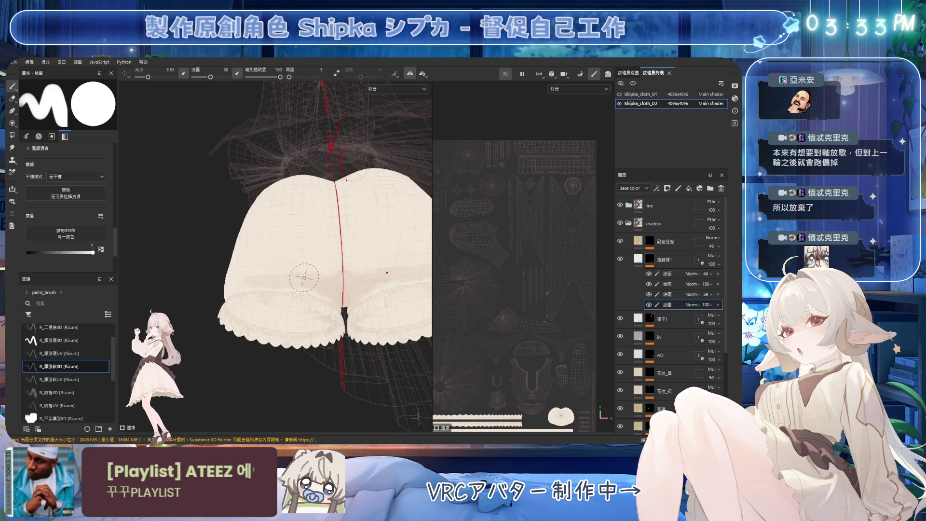
pyautogui.keyDown('ctrl'); pyautogui.moveTo(297, 275); pyautogui.dragTo(284, 275, button='right'); pyautogui.keyUp('ctrl')
pyautogui.keyDown('alt'); pyautogui.moveTo(284, 276); pyautogui.dragTo(269, 281); pyautogui.keyUp('alt')
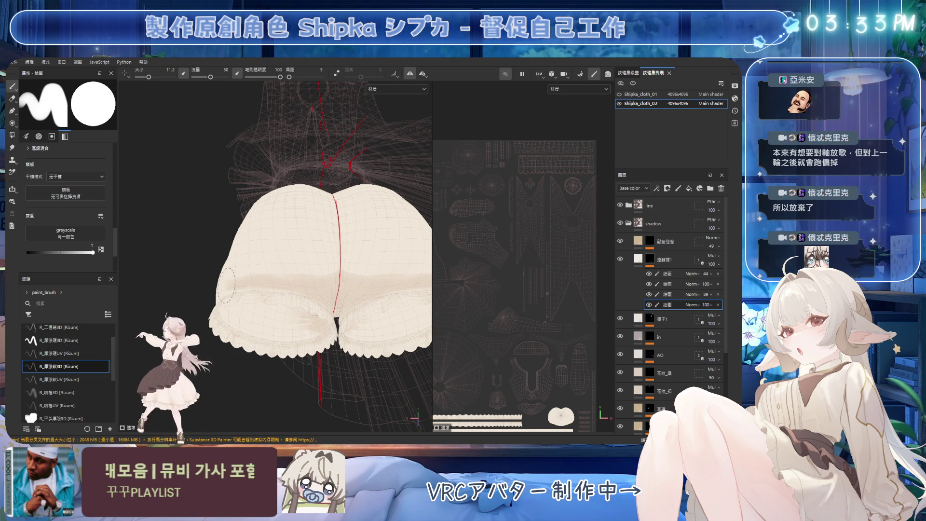
pyautogui.moveTo(254, 275)
pyautogui.keyDown('alt'); pyautogui.mouseDown()
pyautogui.moveTo(293, 279)
pyautogui.moveTo(222, 248)
pyautogui.moveTo(246, 284)
pyautogui.mouseUp(); pyautogui.keyUp('alt')
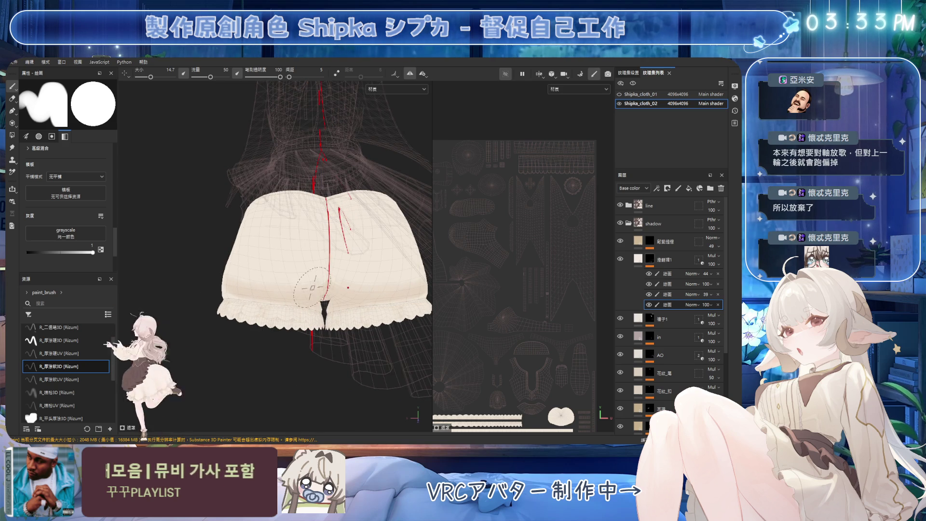
pyautogui.keyDown('alt'); pyautogui.moveTo(299, 239); pyautogui.dragTo(330, 246); pyautogui.keyUp('alt')
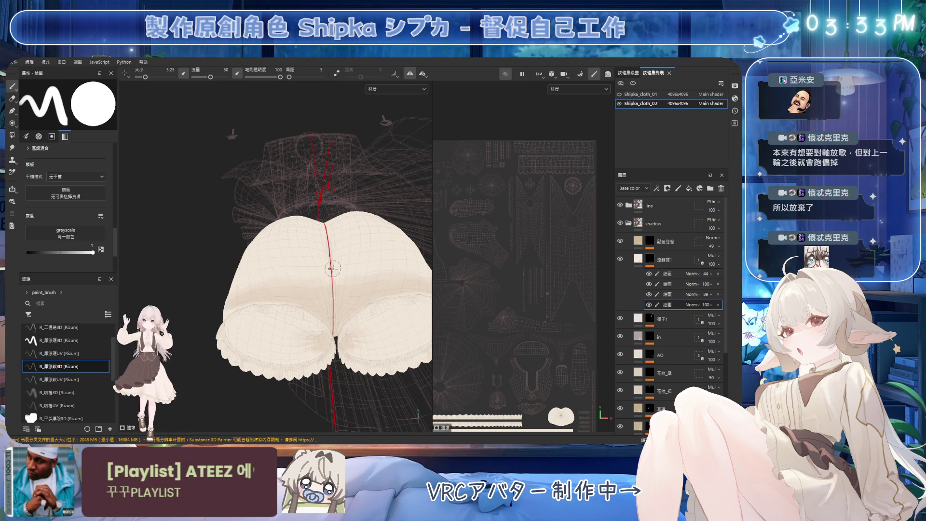
pyautogui.keyDown('ctrl'); pyautogui.moveTo(328, 276); pyautogui.dragTo(323, 298, button='right'); pyautogui.keyUp('ctrl')
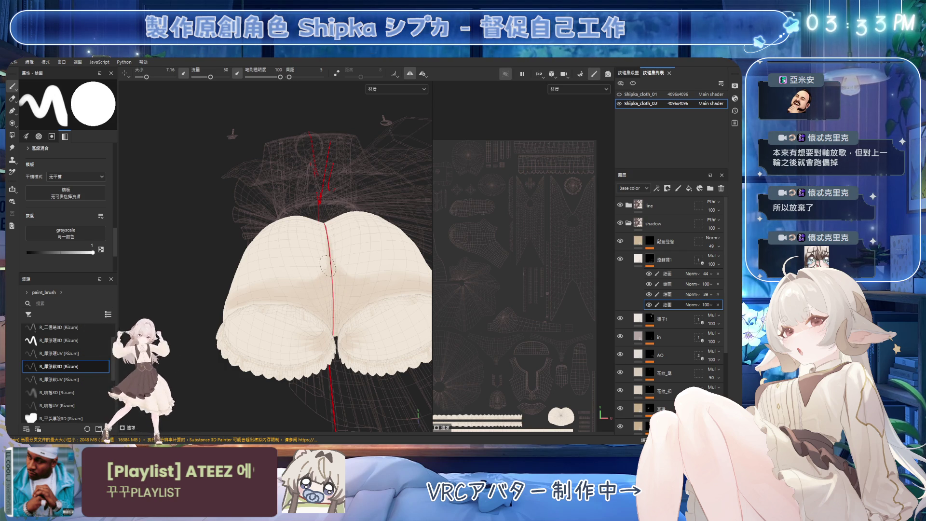
pyautogui.keyDown('alt'); pyautogui.moveTo(313, 263); pyautogui.dragTo(314, 289); pyautogui.keyUp('alt')
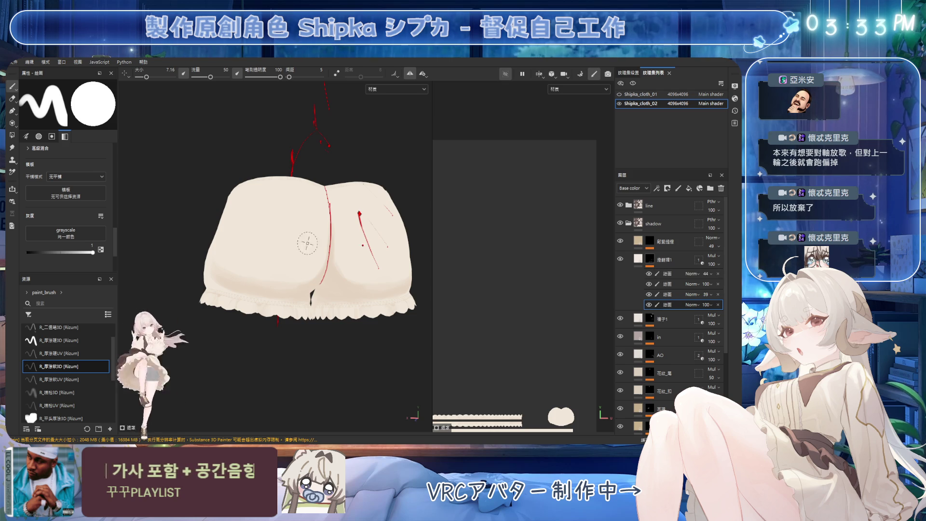
pyautogui.keyDown('alt'); pyautogui.moveTo(319, 234); pyautogui.dragTo(306, 227); pyautogui.keyUp('alt')
# Erase stray back shading with a resized eraser from a straight rear view
pyautogui.press('e')
pyautogui.press('[')
pyautogui.press('[')
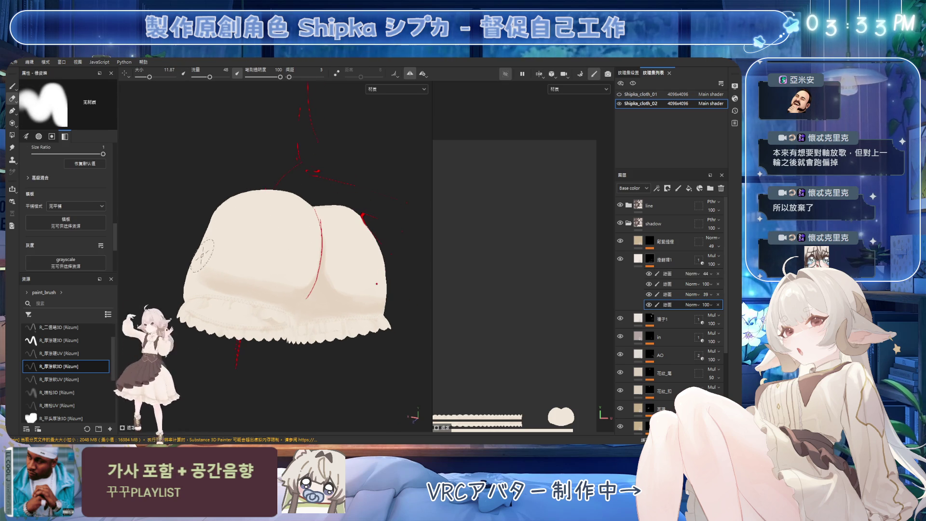
pyautogui.keyDown('alt'); pyautogui.moveTo(254, 251); pyautogui.dragTo(220, 253); pyautogui.keyUp('alt')
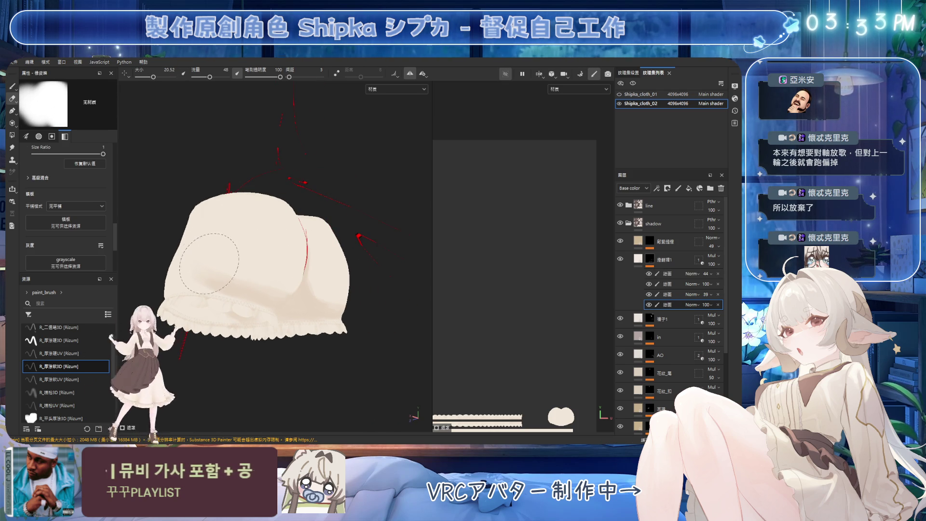
pyautogui.press(']')
pyautogui.press('[')
pyautogui.press('[')
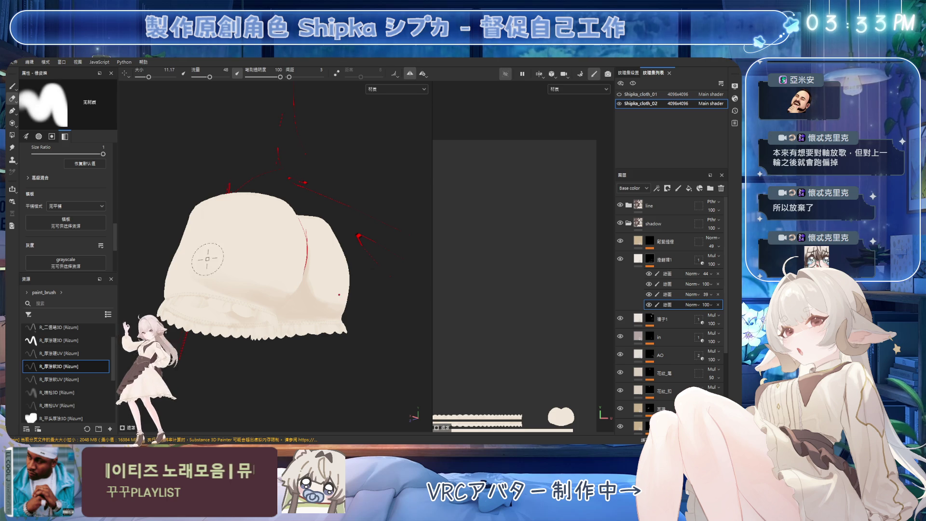
pyautogui.press(']')
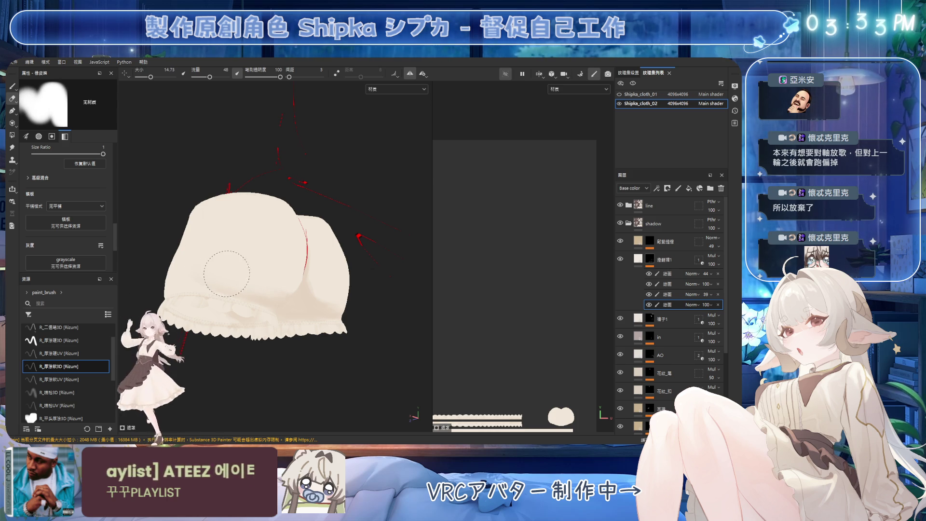
pyautogui.keyDown('alt'); pyautogui.moveTo(259, 283); pyautogui.dragTo(244, 275); pyautogui.keyUp('alt')
pyautogui.press(']')
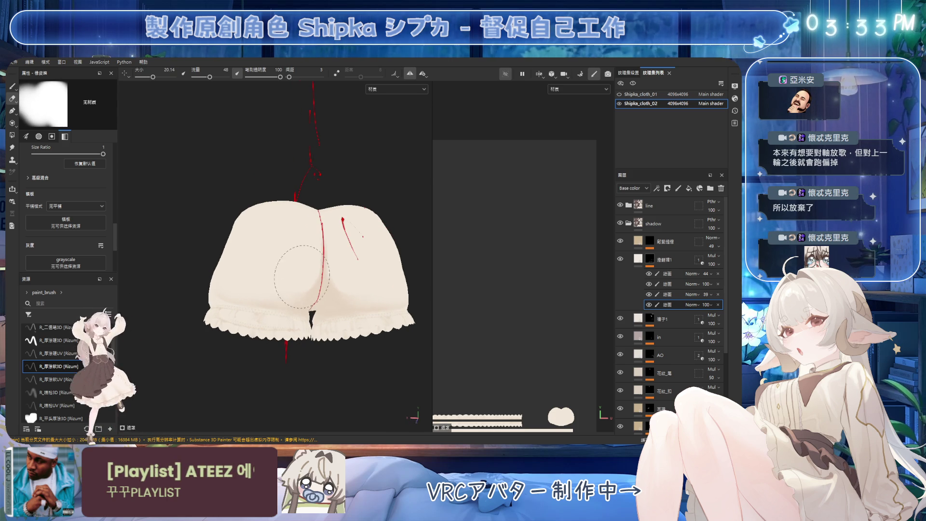
pyautogui.moveTo(319, 260)
pyautogui.keyDown('alt'); pyautogui.mouseDown()
pyautogui.moveTo(293, 276)
pyautogui.moveTo(231, 284)
pyautogui.mouseUp(); pyautogui.keyUp('alt')
# Paint back shading with the R_喷枪3D airbrush at flow 41
pyautogui.press('1')
pyautogui.press(']')
pyautogui.press(']')
pyautogui.press(']')
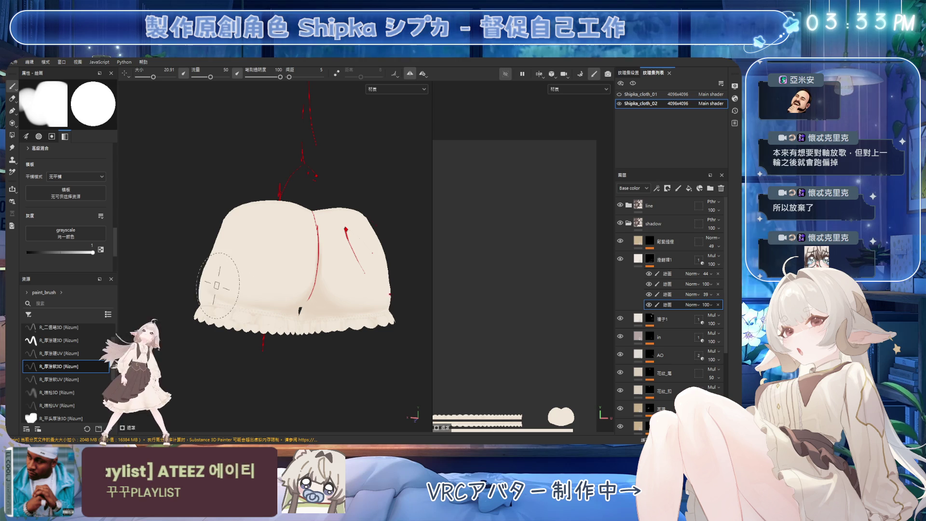
pyautogui.click(57, 393)
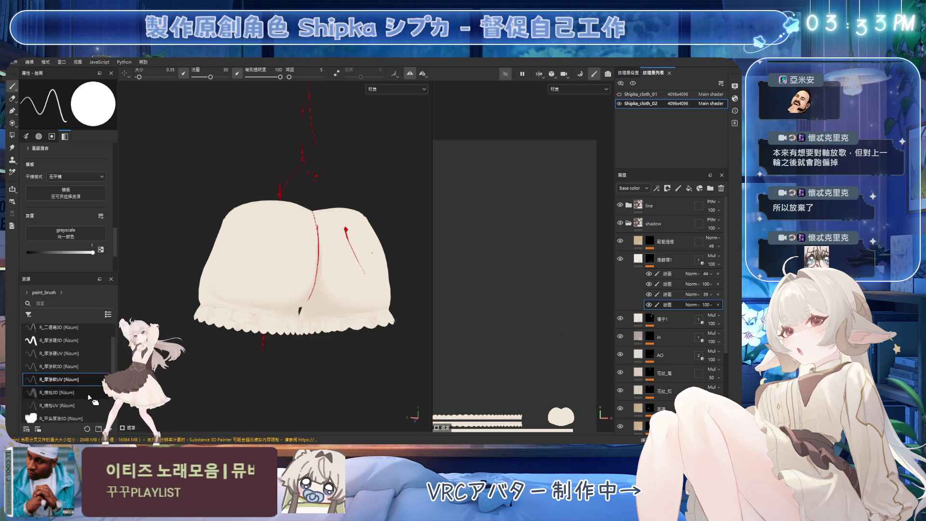
pyautogui.keyDown('ctrl'); pyautogui.moveTo(304, 423); pyautogui.dragTo(366, 372); pyautogui.keyUp('ctrl')
pyautogui.keyDown('ctrl'); pyautogui.moveTo(366, 371); pyautogui.dragTo(244, 392, button='right'); pyautogui.keyUp('ctrl')
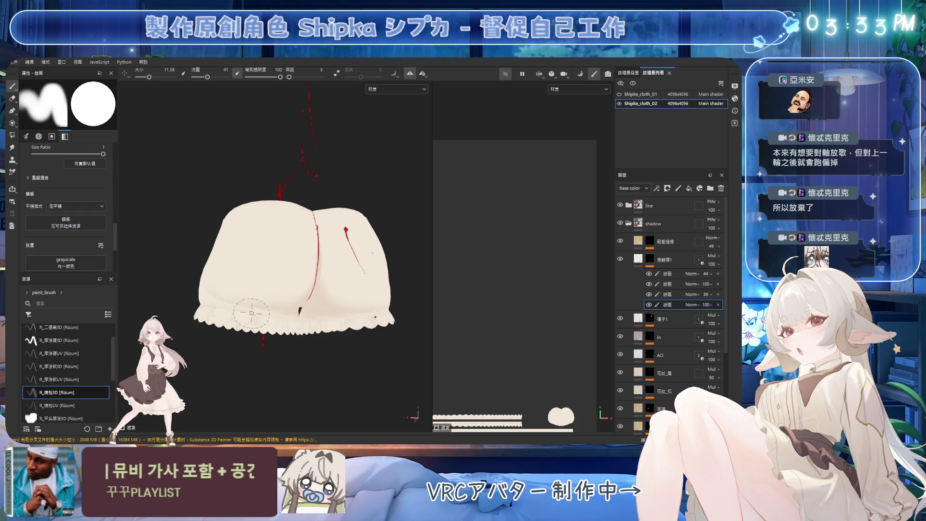
pyautogui.keyDown('alt'); pyautogui.moveTo(244, 392); pyautogui.dragTo(250, 290); pyautogui.keyUp('alt')
pyautogui.press(']')
pyautogui.press(']')
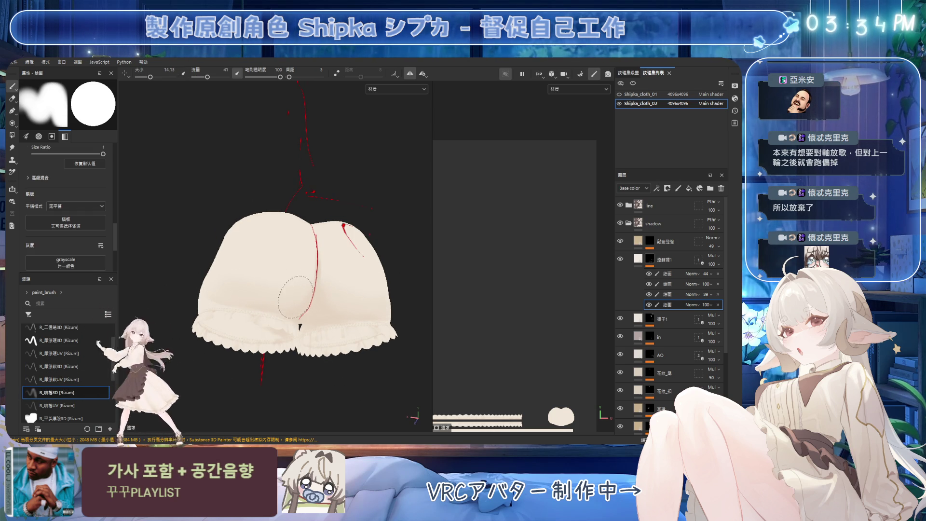
# Alternate eraser and brush to tidy the back shading, ending on a back view
pyautogui.press('e')
pyautogui.moveTo(244, 265)
pyautogui.keyDown('alt'); pyautogui.mouseDown()
pyautogui.moveTo(232, 268)
pyautogui.moveTo(232, 313)
pyautogui.moveTo(298, 311)
pyautogui.moveTo(300, 253)
pyautogui.mouseUp(); pyautogui.keyUp('alt')
pyautogui.press('b')
pyautogui.press('e')
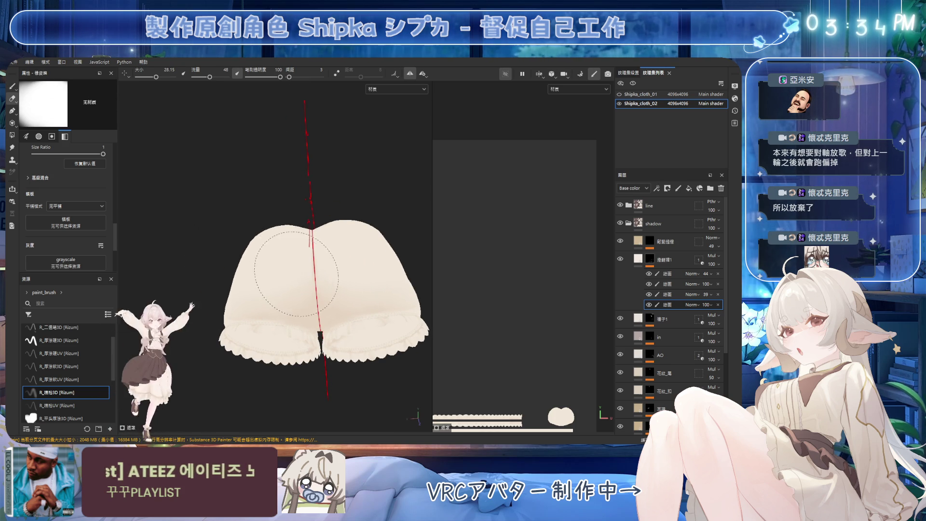
pyautogui.moveTo(358, 282)
pyautogui.keyDown('alt'); pyautogui.mouseDown()
pyautogui.moveTo(334, 327)
pyautogui.moveTo(306, 254)
pyautogui.moveTo(337, 350)
pyautogui.moveTo(306, 308)
pyautogui.moveTo(328, 250)
pyautogui.moveTo(306, 278)
pyautogui.moveTo(300, 309)
pyautogui.moveTo(244, 291)
pyautogui.moveTo(264, 308)
pyautogui.moveTo(272, 302)
pyautogui.mouseUp(); pyautogui.keyUp('alt')
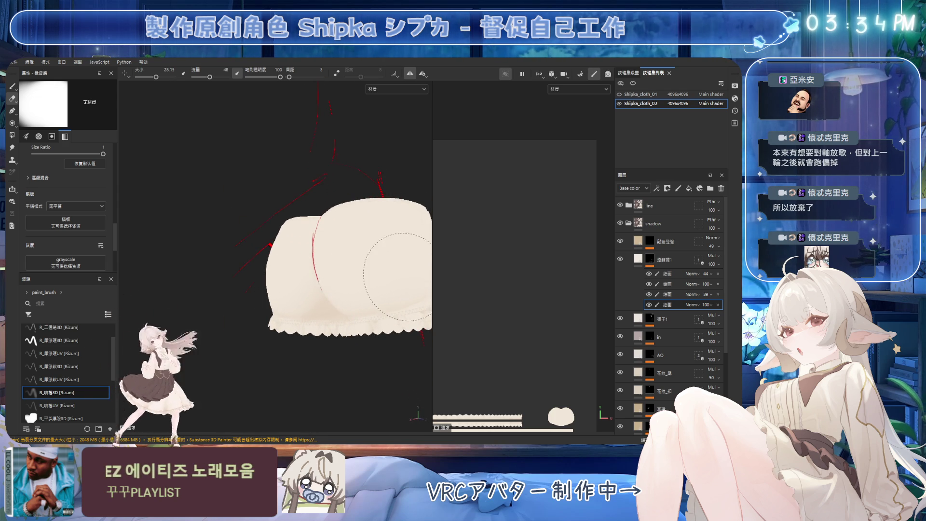
pyautogui.keyDown('alt'); pyautogui.moveTo(362, 269); pyautogui.dragTo(310, 268); pyautogui.keyUp('alt')
pyautogui.keyDown('ctrl'); pyautogui.moveTo(310, 269); pyautogui.dragTo(285, 280, button='right'); pyautogui.keyUp('ctrl')
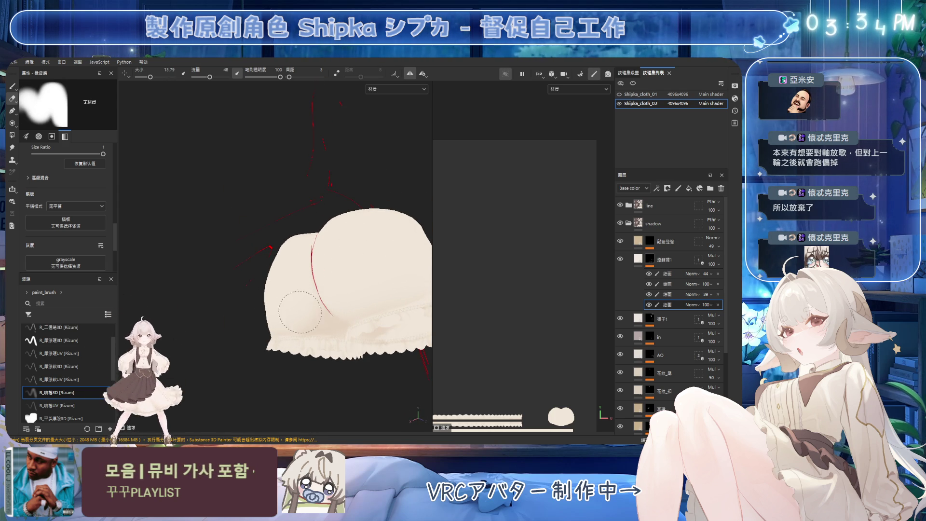
pyautogui.moveTo(293, 292)
pyautogui.keyDown('alt'); pyautogui.mouseDown()
pyautogui.moveTo(336, 312)
pyautogui.moveTo(324, 335)
pyautogui.moveTo(298, 267)
pyautogui.mouseUp(); pyautogui.keyUp('alt')
# Paint a light V-shaped fold under the front waistband with a smaller brush
pyautogui.scroll(3, 322, 238)
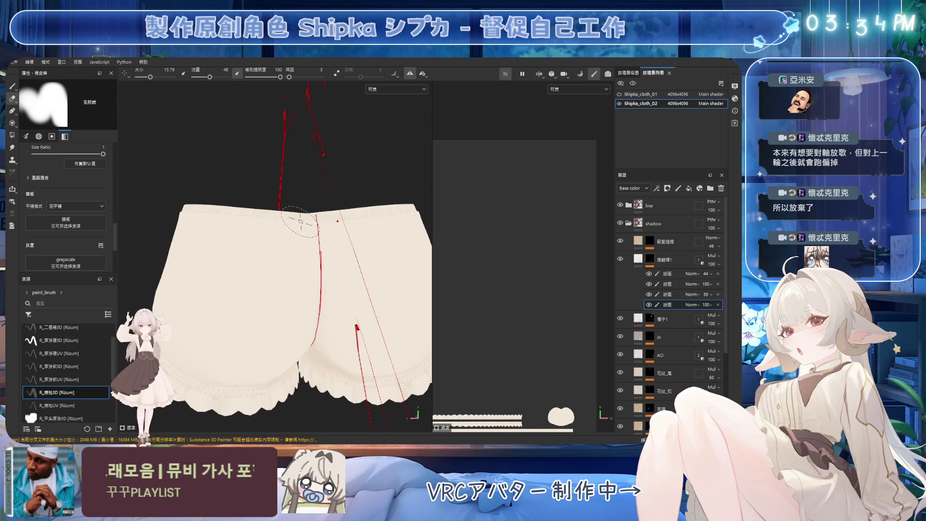
pyautogui.press('1')
pyautogui.press('[')
pyautogui.press('[')
pyautogui.moveTo(285, 228)
pyautogui.mouseDown()
pyautogui.moveTo(315, 240)
pyautogui.moveTo(359, 226)
pyautogui.mouseUp()
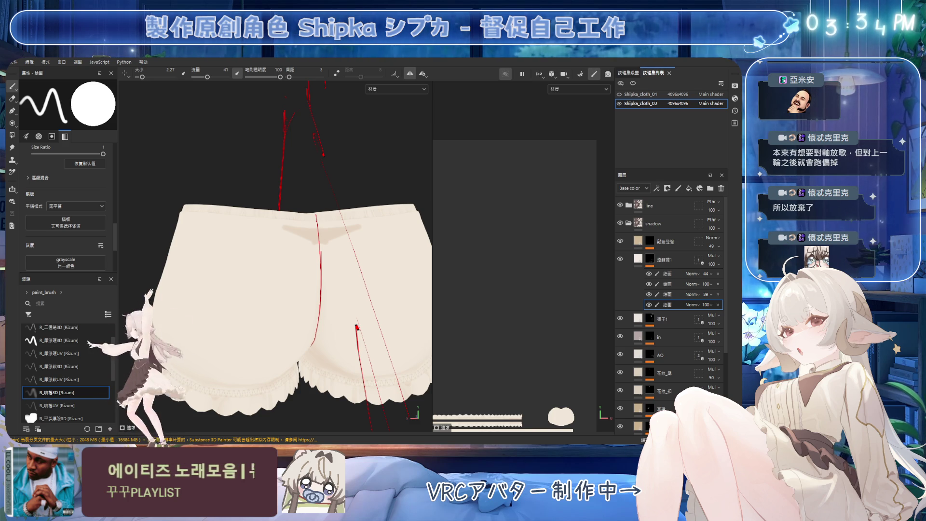
# Erase the shading's stray edges with a fine 1.08 eraser and save the project
pyautogui.keyDown('alt'); pyautogui.moveTo(322, 247); pyautogui.dragTo(283, 226); pyautogui.keyUp('alt')
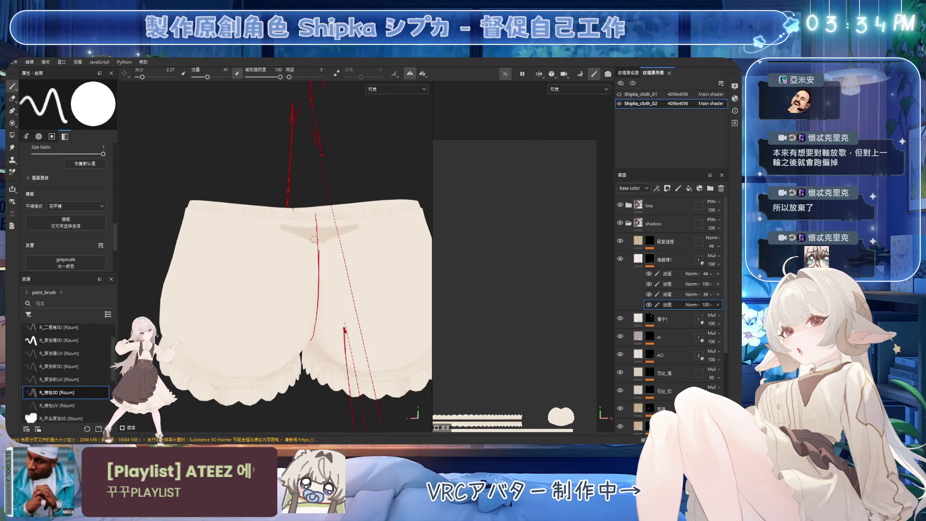
pyautogui.press('e')
pyautogui.moveTo(304, 212)
pyautogui.keyDown('ctrl'); pyautogui.mouseDown(button='right')
pyautogui.moveTo(290, 213)
pyautogui.moveTo(315, 218)
pyautogui.moveTo(298, 221)
pyautogui.moveTo(311, 229)
pyautogui.mouseUp(button='right'); pyautogui.keyUp('ctrl')
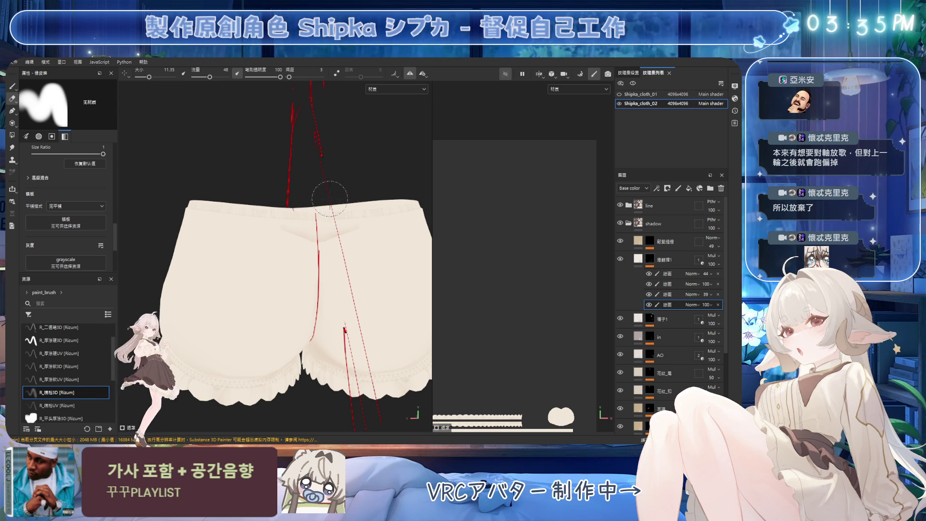
pyautogui.hotkey('ctrl', 's')
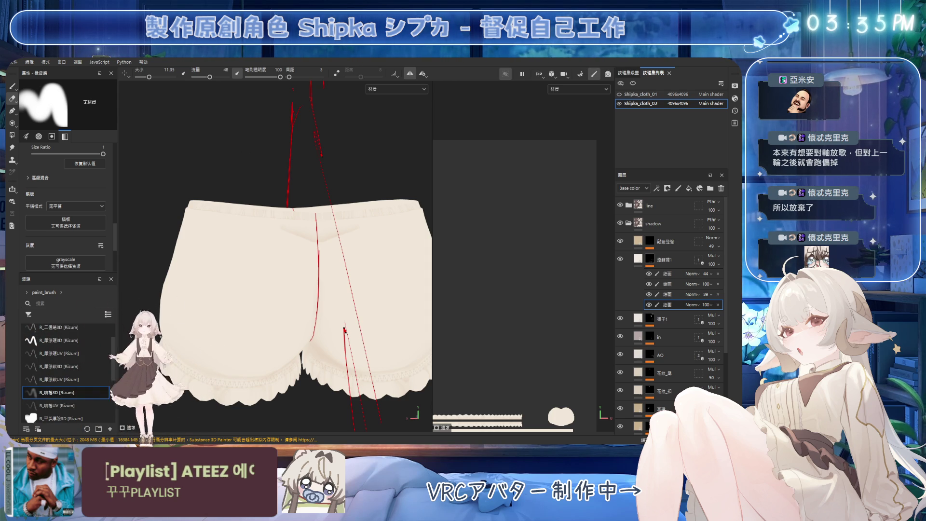
# Trim with a 6.4 eraser, then pick the R_厚塗硬3D brush at about size 11
pyautogui.keyDown('alt'); pyautogui.moveTo(282, 246); pyautogui.dragTo(286, 248); pyautogui.keyUp('alt')
pyautogui.keyDown('ctrl'); pyautogui.moveTo(286, 247); pyautogui.dragTo(274, 238, button='right'); pyautogui.keyUp('ctrl')
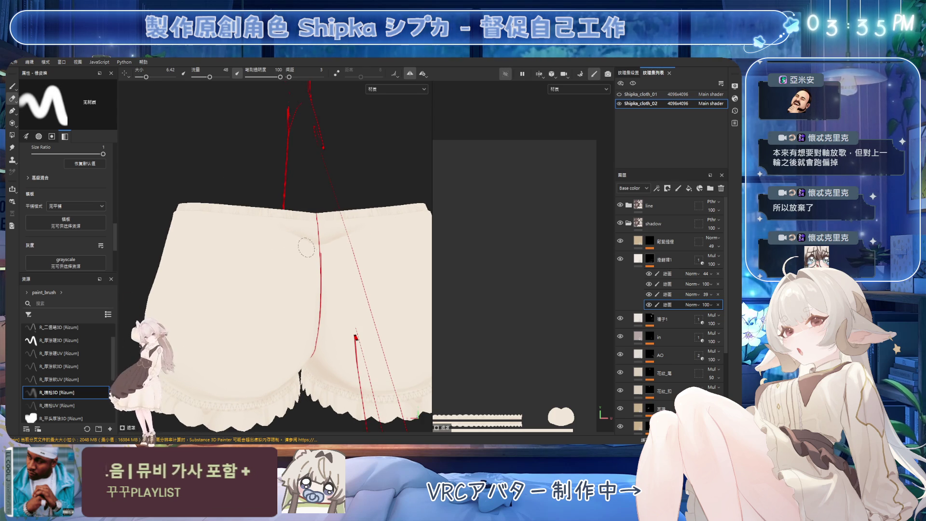
pyautogui.press('p')
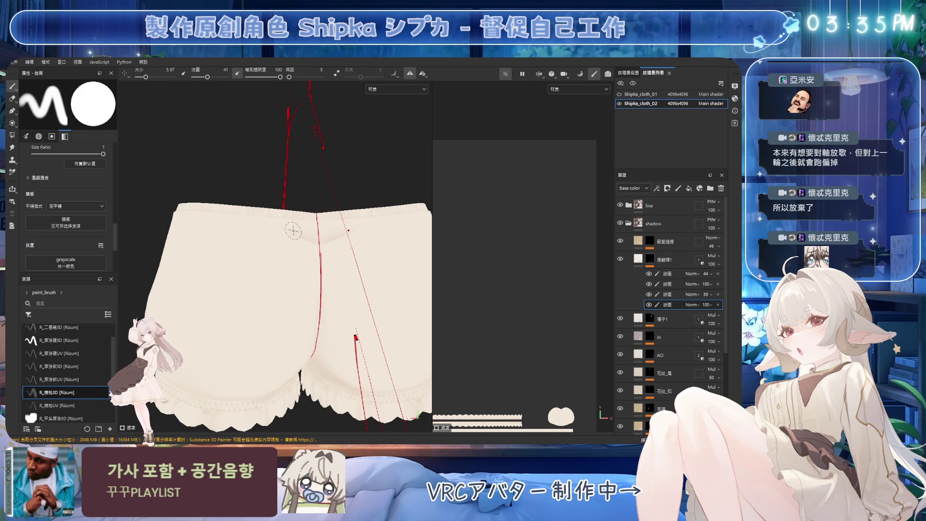
pyautogui.moveTo(259, 230)
pyautogui.keyDown('ctrl'); pyautogui.mouseDown(button='right')
pyautogui.moveTo(267, 233)
pyautogui.moveTo(244, 224)
pyautogui.mouseUp(button='right'); pyautogui.keyUp('ctrl')
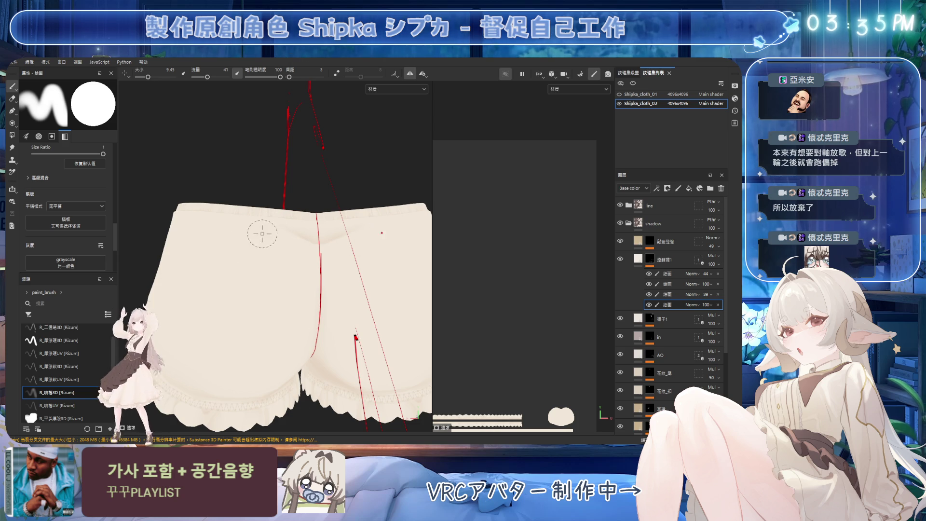
pyautogui.click(58, 340)
pyautogui.keyDown('ctrl'); pyautogui.moveTo(272, 249); pyautogui.dragTo(258, 224, button='right'); pyautogui.keyUp('ctrl')
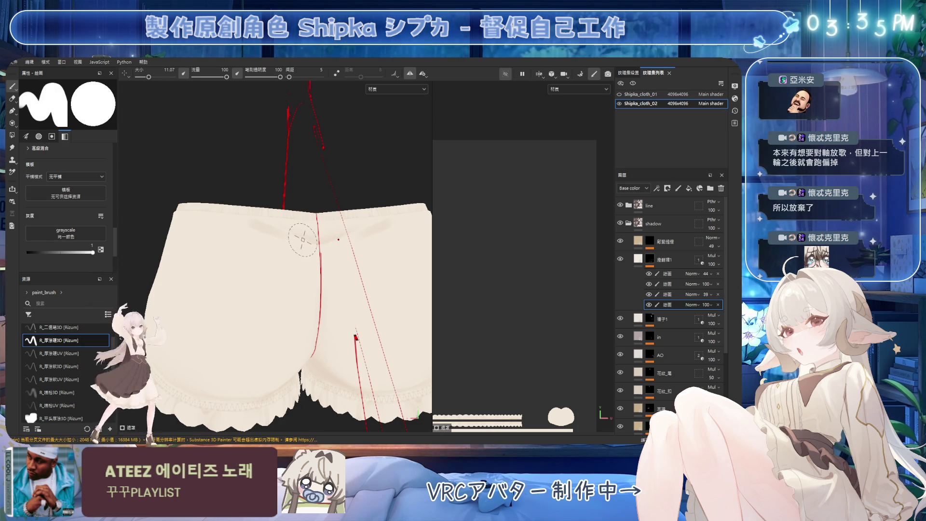
# Clean the waistband shading with a 2.12 eraser, then orbit toward the bloomers' side
pyautogui.press('e')
pyautogui.keyDown('ctrl'); pyautogui.moveTo(306, 237); pyautogui.dragTo(310, 227, button='right'); pyautogui.keyUp('ctrl')
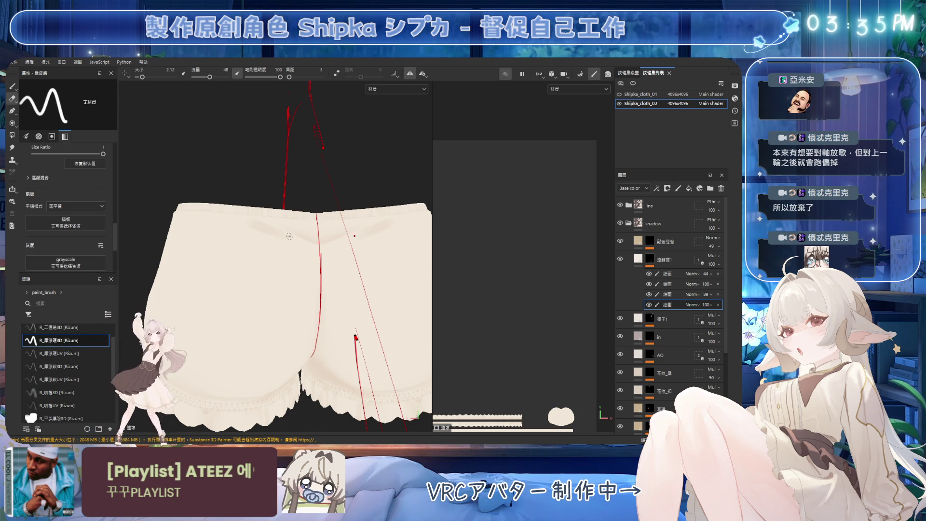
pyautogui.press('b')
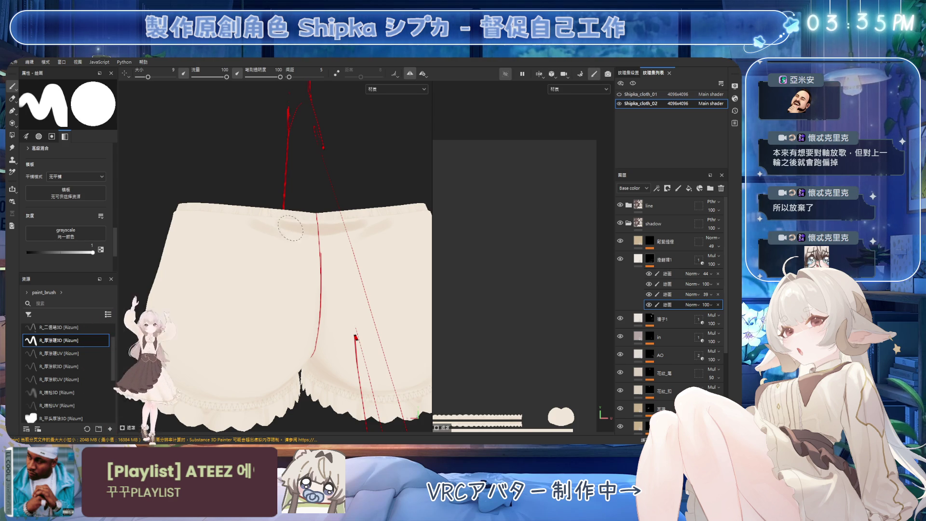
pyautogui.moveTo(275, 235)
pyautogui.keyDown('alt'); pyautogui.mouseDown()
pyautogui.moveTo(305, 217)
pyautogui.moveTo(289, 208)
pyautogui.moveTo(283, 236)
pyautogui.mouseUp(); pyautogui.keyUp('alt')
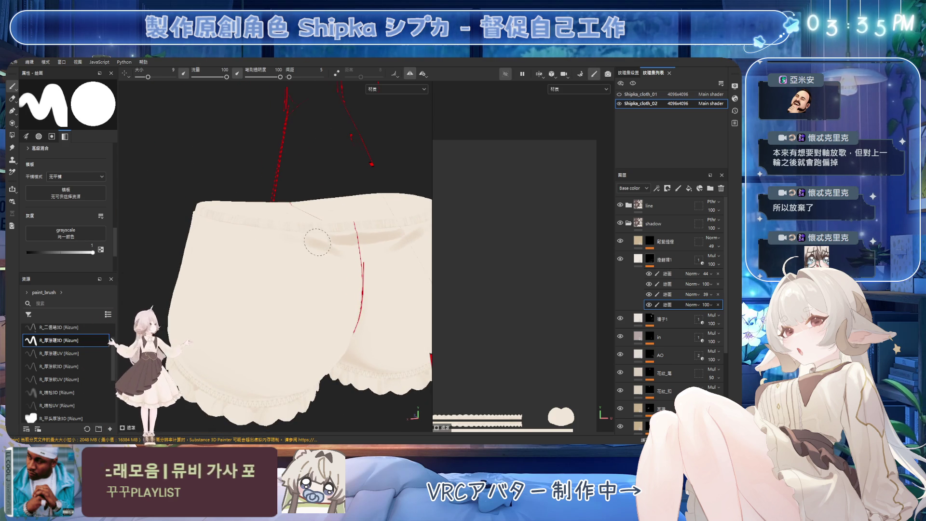
# Erase, then paint side shading below the waistband with a 3.14 brush
pyautogui.press('e')
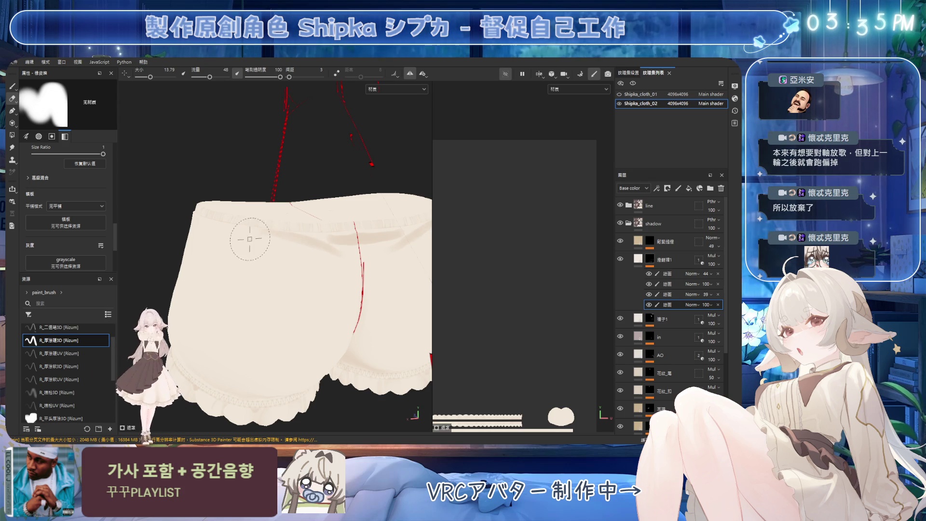
pyautogui.moveTo(378, 253)
pyautogui.keyDown('alt'); pyautogui.mouseDown()
pyautogui.moveTo(331, 271)
pyautogui.moveTo(288, 258)
pyautogui.mouseUp(); pyautogui.keyUp('alt')
pyautogui.press('1')
pyautogui.press('[')
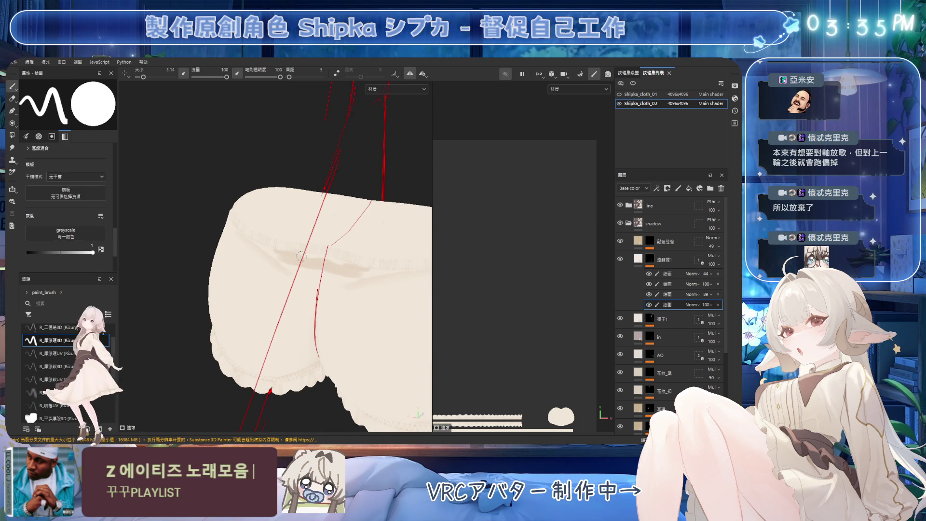
# Tidy the side shading with a soft eraser sized between 3.9 and 11, ending on the front view
pyautogui.press('2')
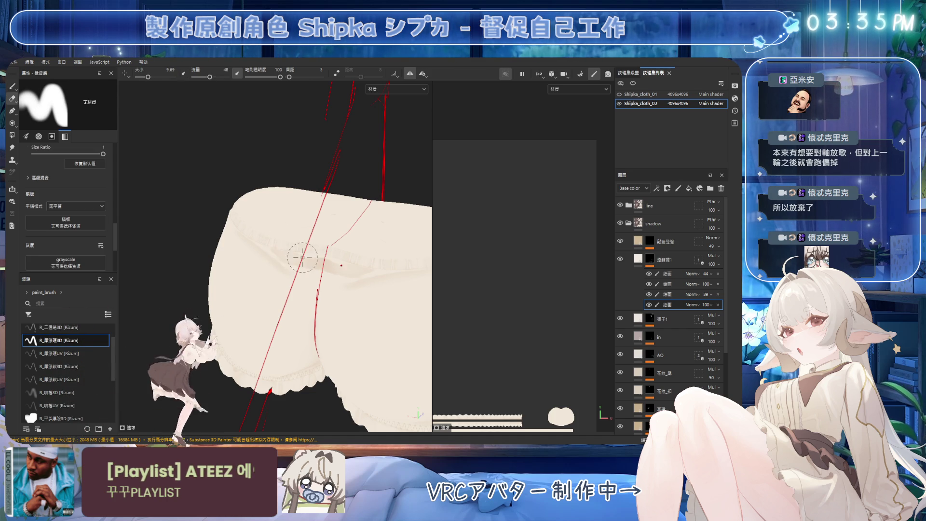
pyautogui.press('[')
pyautogui.press(']')
pyautogui.press(']')
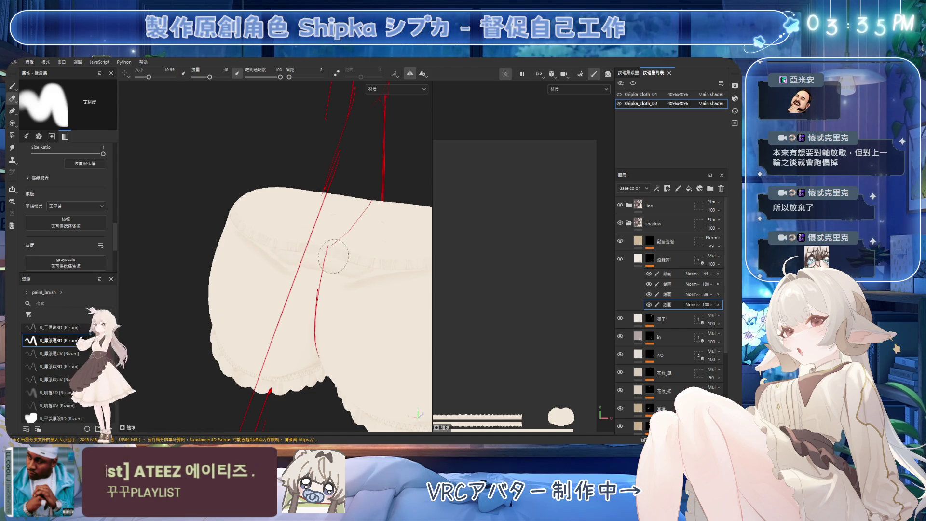
pyautogui.keyDown('alt'); pyautogui.moveTo(308, 274); pyautogui.dragTo(308, 256); pyautogui.keyUp('alt')
pyautogui.press('[')
pyautogui.press('[')
pyautogui.press('[')
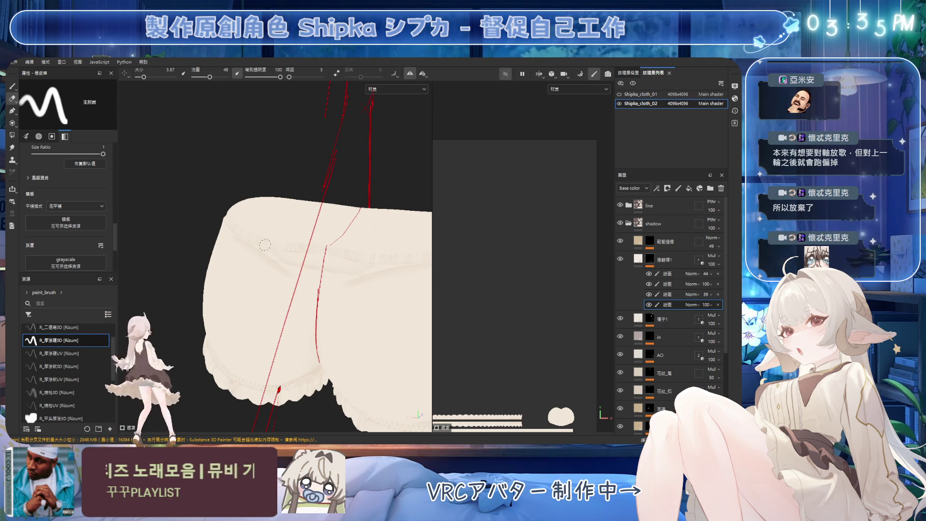
pyautogui.press(']')
pyautogui.keyDown('ctrl'); pyautogui.moveTo(279, 260); pyautogui.dragTo(265, 252, button='right'); pyautogui.keyUp('ctrl')
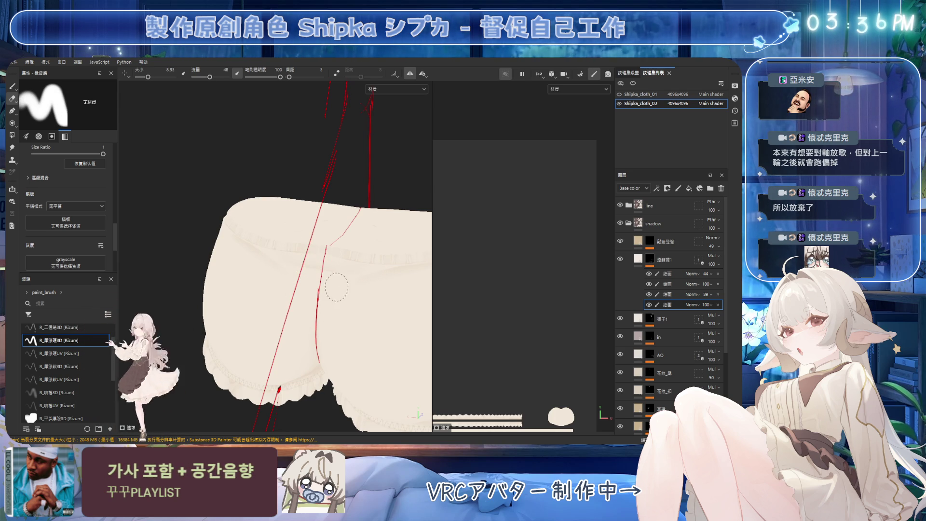
pyautogui.moveTo(336, 286)
pyautogui.keyDown('alt'); pyautogui.mouseDown()
pyautogui.moveTo(304, 244)
pyautogui.moveTo(292, 257)
pyautogui.mouseUp(); pyautogui.keyUp('alt')
# Refine the front waist shading with a 3.4 brush and an 11.7 eraser at flow 53
pyautogui.press('p')
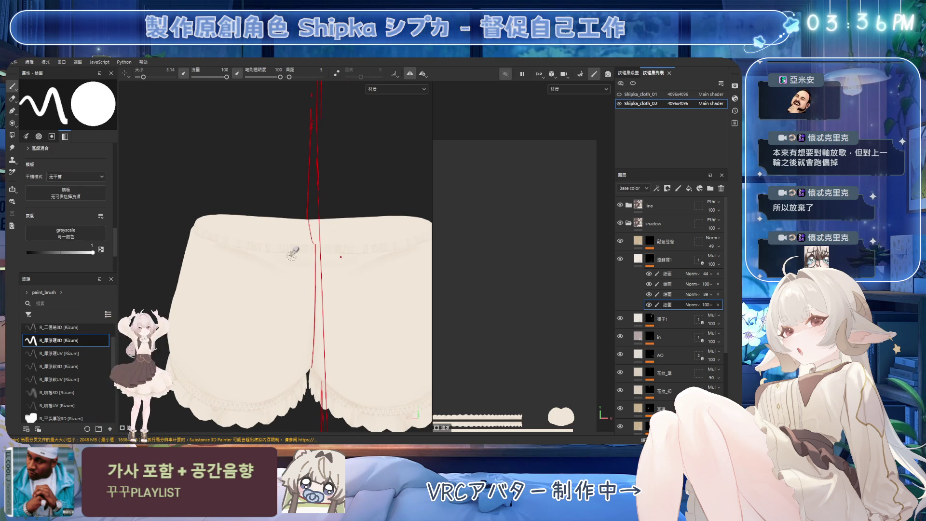
pyautogui.keyDown('ctrl'); pyautogui.moveTo(292, 256); pyautogui.dragTo(286, 257, button='right'); pyautogui.keyUp('ctrl')
pyautogui.keyDown('alt'); pyautogui.moveTo(286, 258); pyautogui.dragTo(268, 263); pyautogui.keyUp('alt')
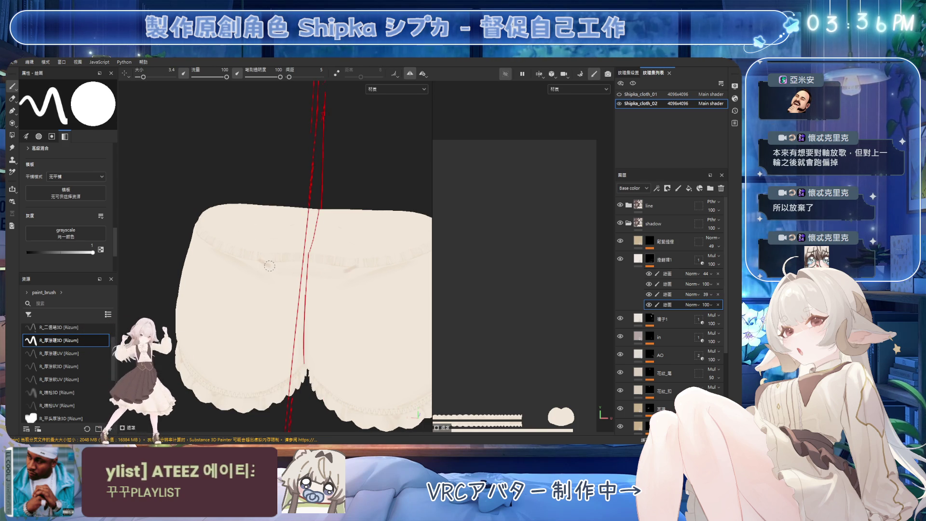
pyautogui.press('2')
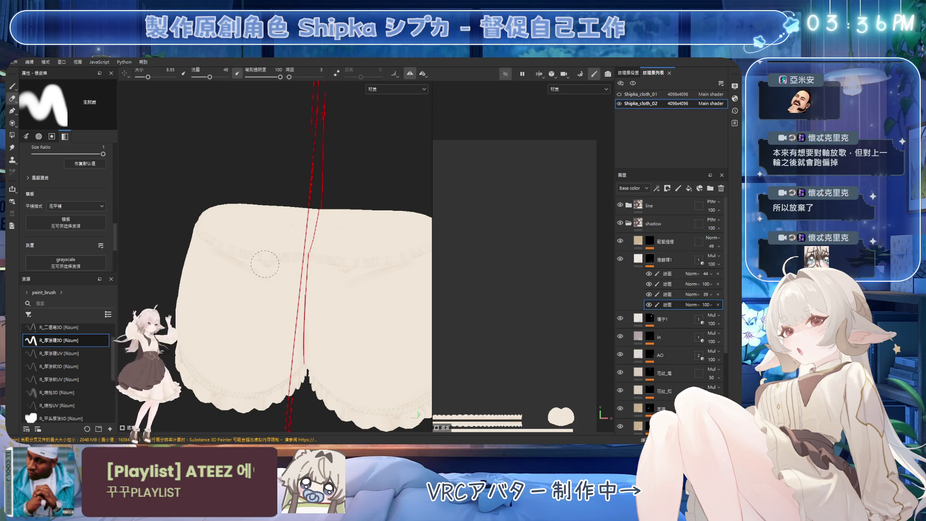
pyautogui.keyDown('ctrl'); pyautogui.moveTo(271, 257); pyautogui.dragTo(275, 263); pyautogui.keyUp('ctrl')
pyautogui.moveTo(275, 262)
pyautogui.keyDown('ctrl'); pyautogui.mouseDown(button='right')
pyautogui.moveTo(252, 244)
pyautogui.moveTo(289, 263)
pyautogui.mouseUp(button='right'); pyautogui.keyUp('ctrl')
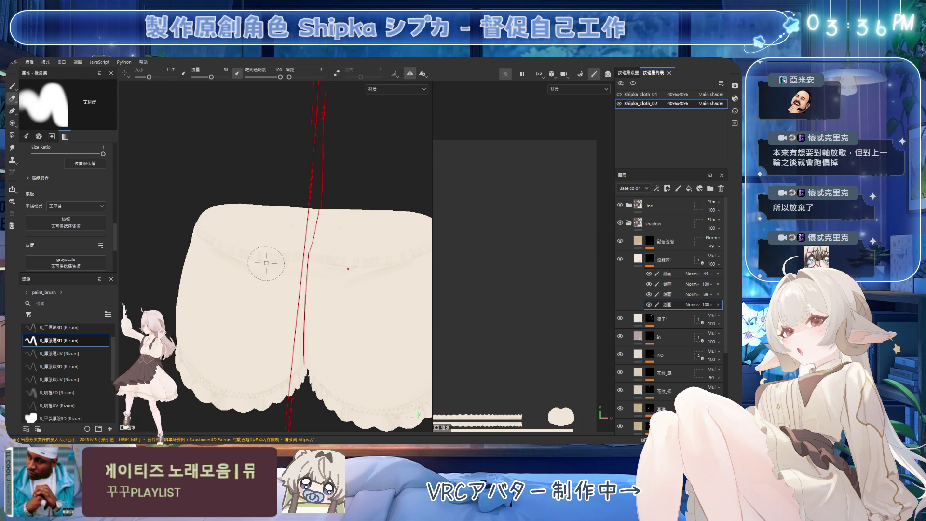
# Touch up with a 1.5–7 eraser, then zoom to the back with a 1.08 brush
pyautogui.press('1')
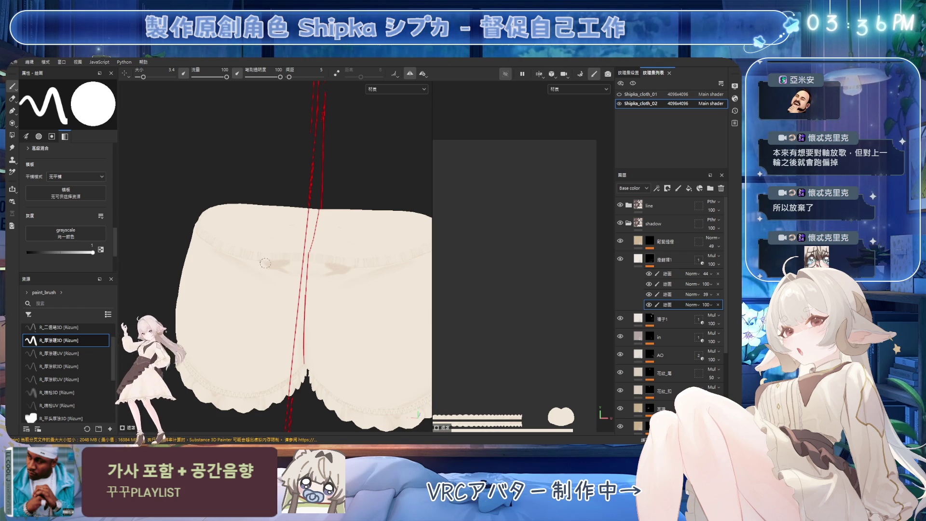
pyautogui.press('2')
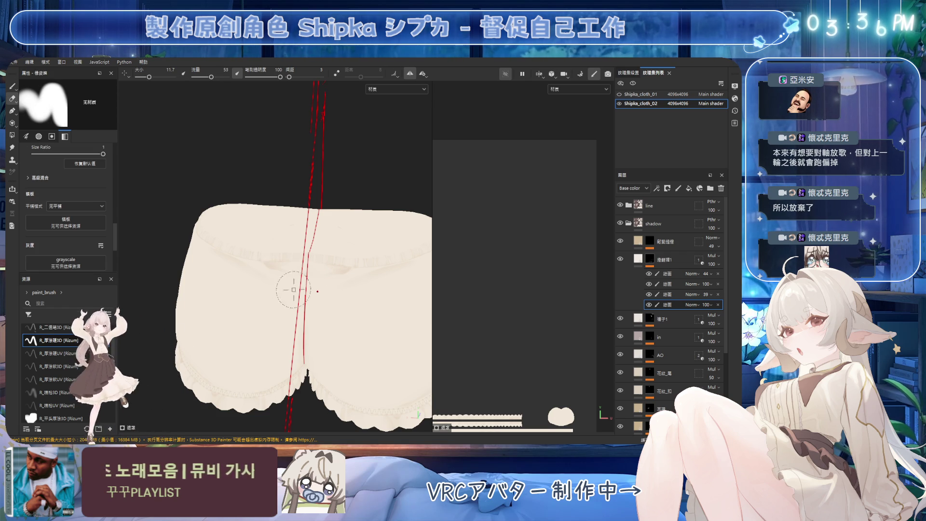
pyautogui.press('[')
pyautogui.press('[')
pyautogui.press('[')
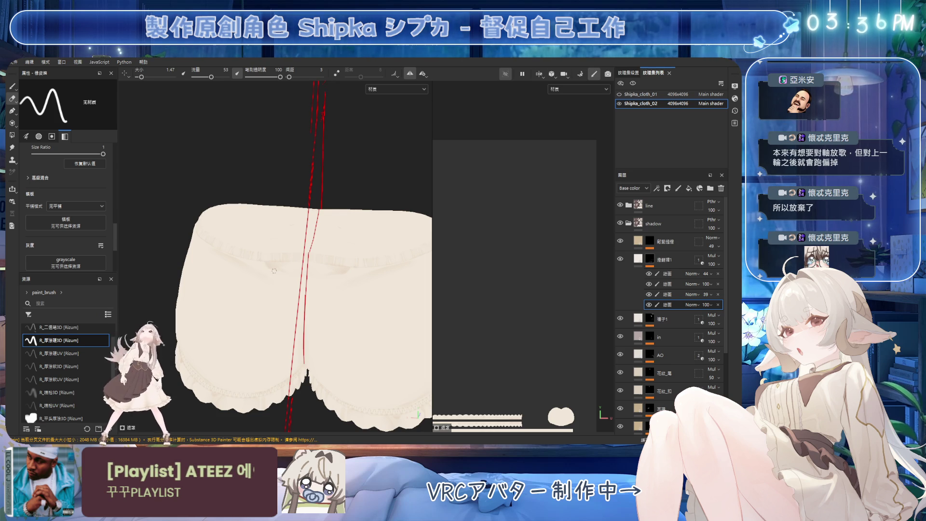
pyautogui.press(']')
pyautogui.press(']')
pyautogui.press(']')
pyautogui.keyDown('alt'); pyautogui.moveTo(269, 290); pyautogui.dragTo(253, 223); pyautogui.keyUp('alt')
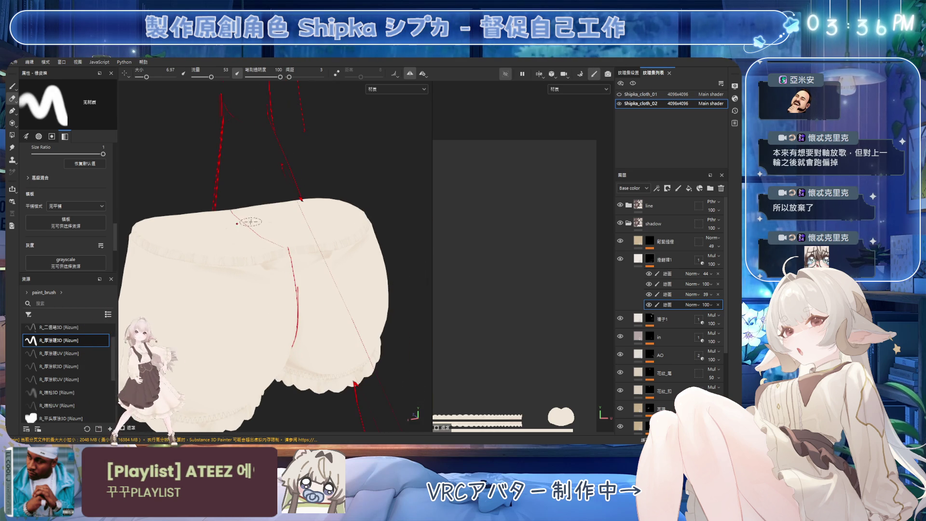
pyautogui.press('1')
pyautogui.scroll(2, 267, 224)
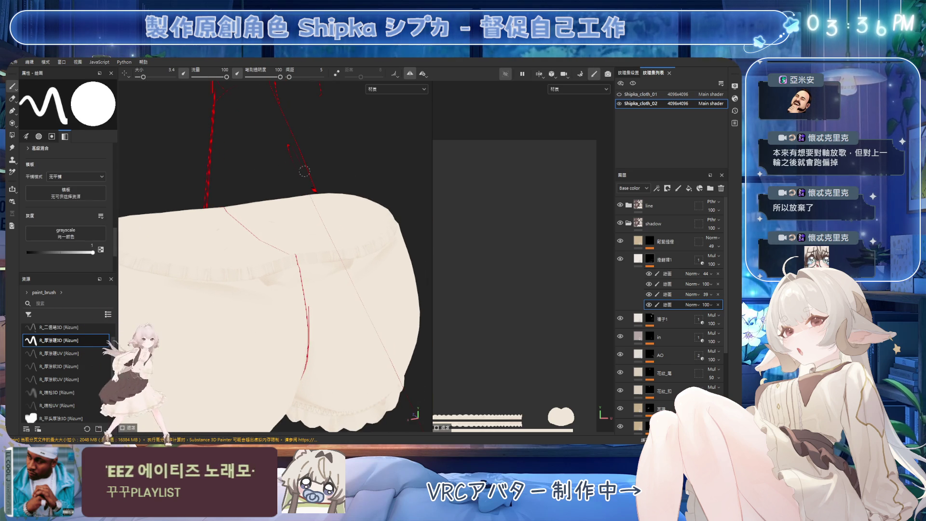
pyautogui.press('[')
pyautogui.press('[')
pyautogui.press('[')
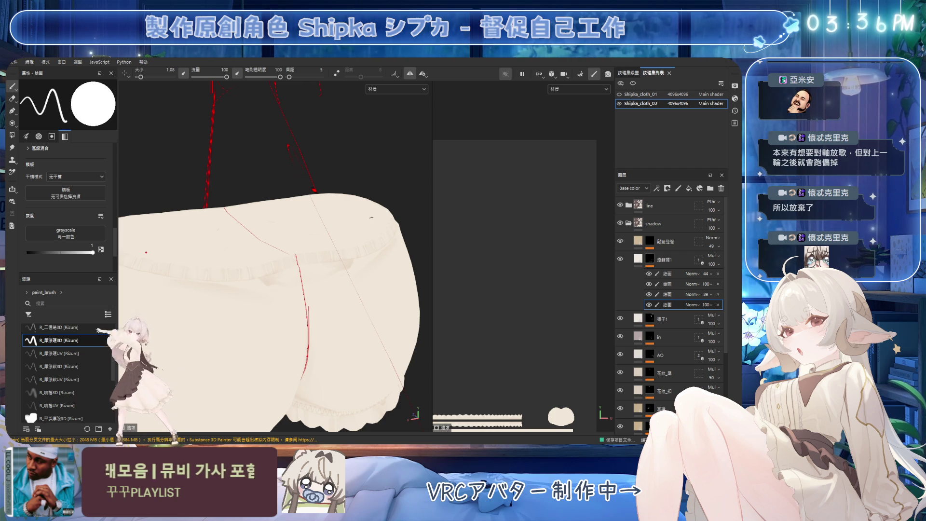
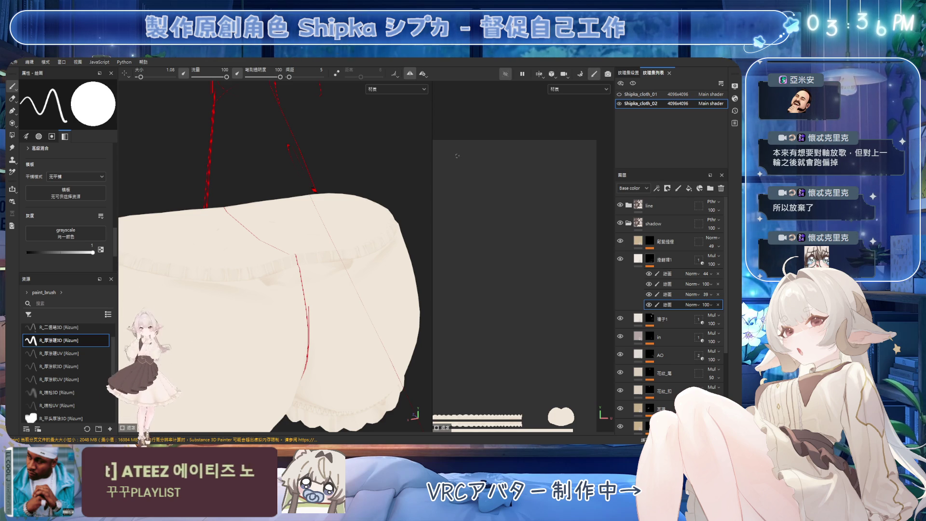
# Dab shading onto the bloomers' leg, growing the brush from tiny to about 3, then 10
pyautogui.keyDown('alt'); pyautogui.moveTo(307, 269); pyautogui.dragTo(237, 265); pyautogui.keyUp('alt')
pyautogui.press('e')
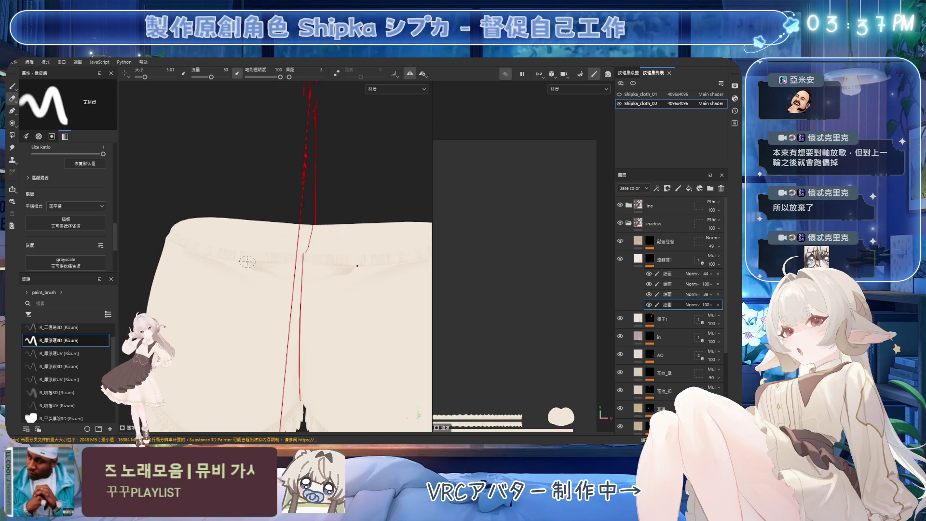
pyautogui.press('[')
pyautogui.press('[')
pyautogui.press('[')
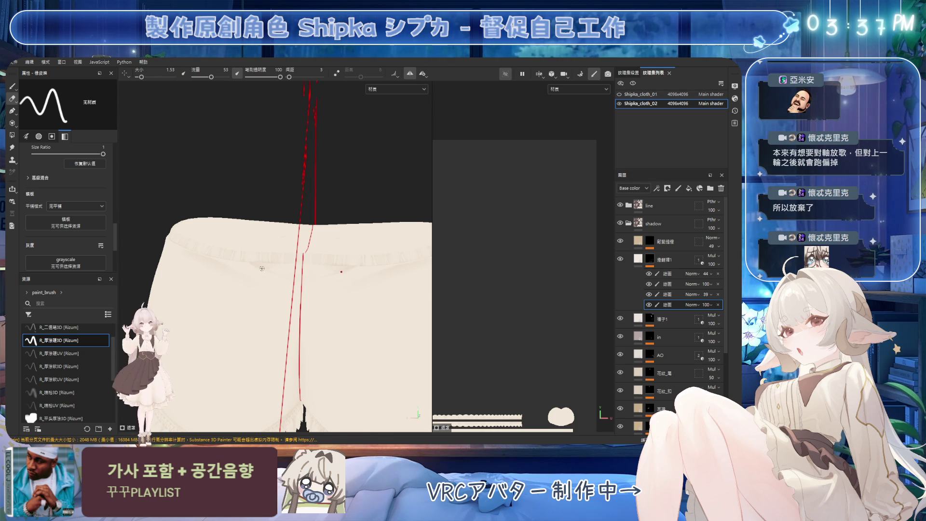
pyautogui.keyDown('alt'); pyautogui.moveTo(262, 267); pyautogui.dragTo(208, 270); pyautogui.keyUp('alt')
pyautogui.press('1')
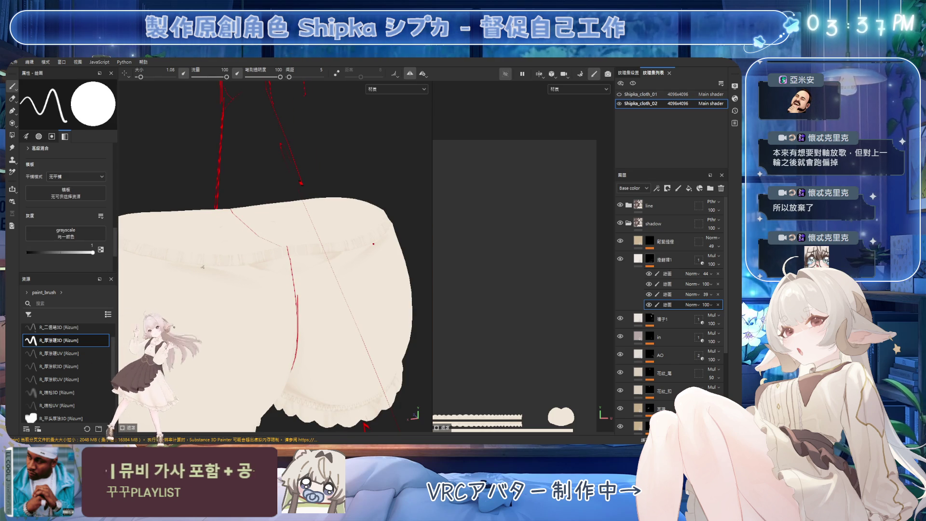
pyautogui.click(302, 287)
pyautogui.moveTo(363, 244)
pyautogui.keyDown('ctrl'); pyautogui.mouseDown(button='right')
pyautogui.moveTo(375, 246)
pyautogui.moveTo(345, 253)
pyautogui.mouseUp(button='right'); pyautogui.keyUp('ctrl')
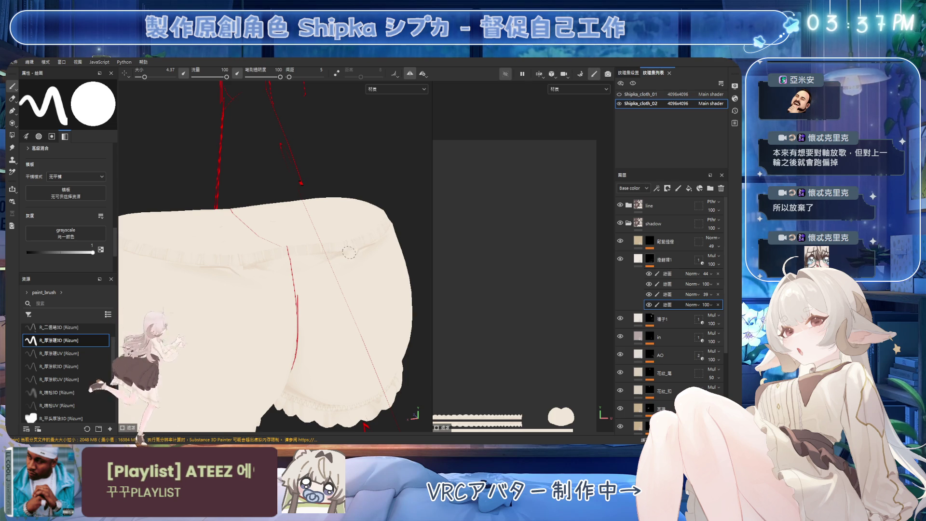
pyautogui.keyDown('ctrl'); pyautogui.moveTo(361, 251); pyautogui.dragTo(340, 273, button='right'); pyautogui.keyUp('ctrl')
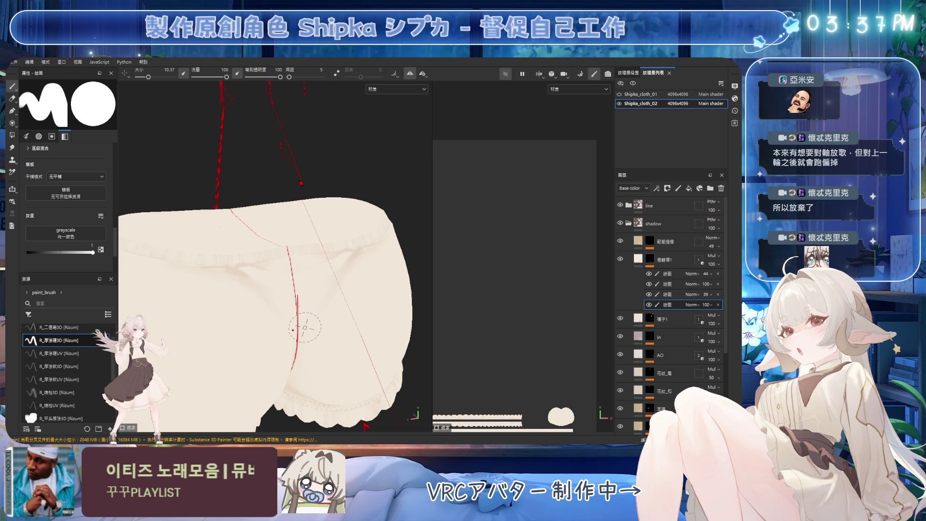
# Paint and erase small shading spots toward the waistband side with a brush of about 6.5
pyautogui.moveTo(316, 309)
pyautogui.keyDown('alt'); pyautogui.mouseDown()
pyautogui.moveTo(320, 290)
pyautogui.moveTo(339, 277)
pyautogui.moveTo(315, 286)
pyautogui.mouseUp(); pyautogui.keyUp('alt')
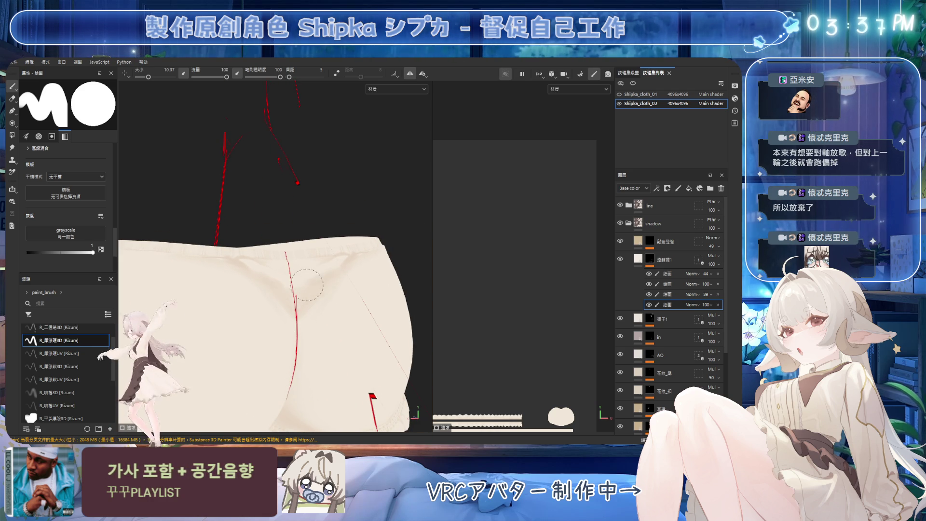
pyautogui.press('2')
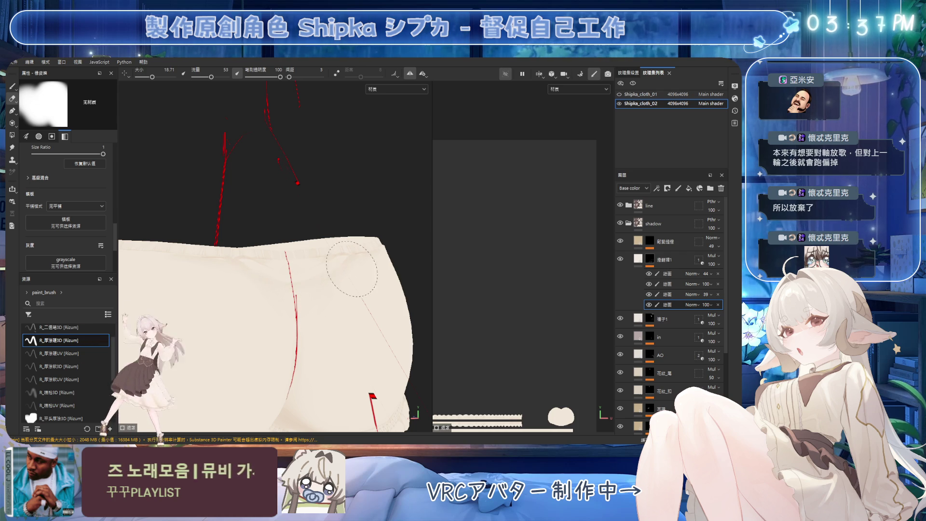
pyautogui.press('1')
pyautogui.moveTo(347, 271)
pyautogui.keyDown('alt'); pyautogui.mouseDown()
pyautogui.moveTo(348, 234)
pyautogui.moveTo(289, 265)
pyautogui.mouseUp(); pyautogui.keyUp('alt')
pyautogui.press('[')
pyautogui.press('[')
pyautogui.press('[')
pyautogui.click(274, 270)
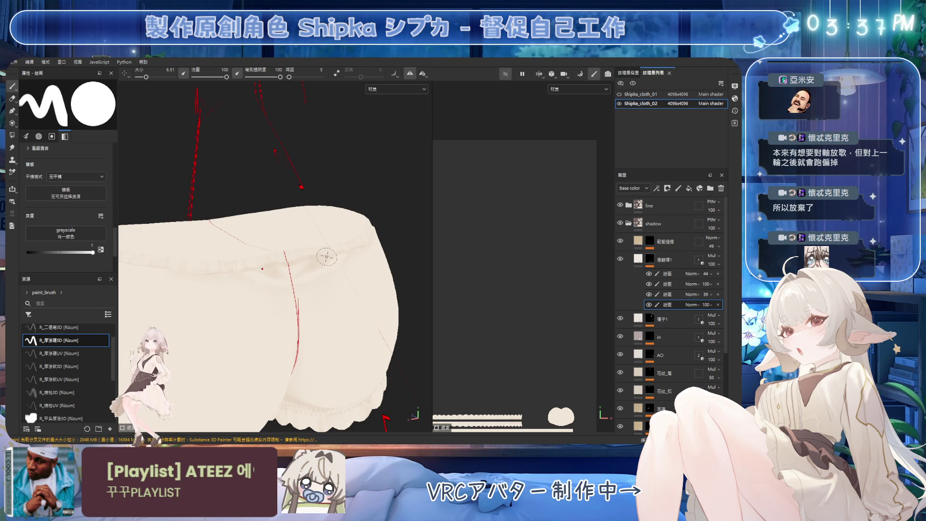
pyautogui.press('2')
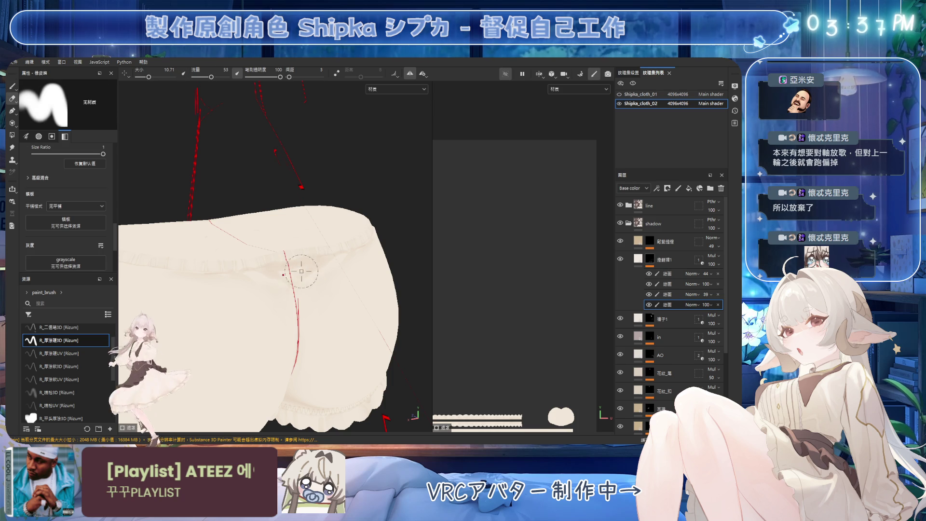
pyautogui.moveTo(290, 285)
pyautogui.keyDown('alt'); pyautogui.mouseDown()
pyautogui.moveTo(269, 293)
pyautogui.moveTo(297, 276)
pyautogui.mouseUp(); pyautogui.keyUp('alt')
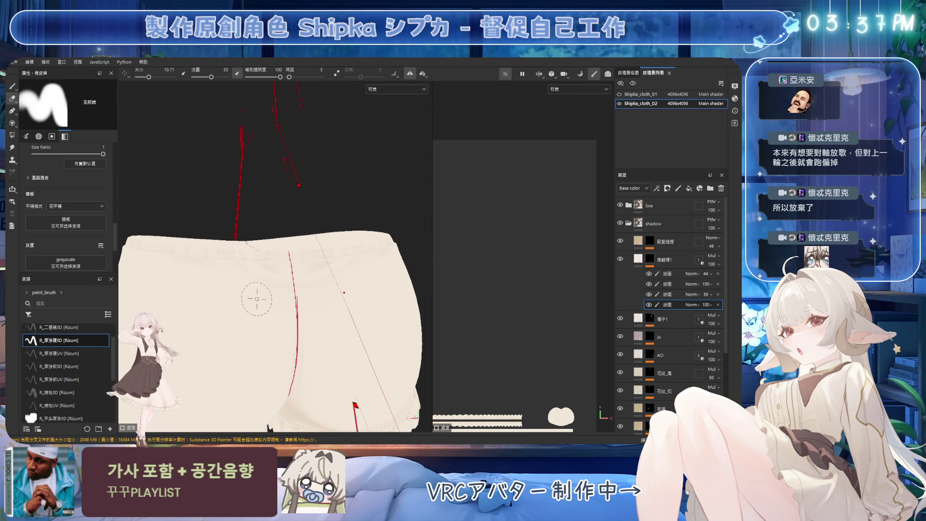
pyautogui.moveTo(348, 285)
pyautogui.keyDown('alt'); pyautogui.mouseDown()
pyautogui.moveTo(305, 265)
pyautogui.moveTo(320, 246)
pyautogui.moveTo(351, 261)
pyautogui.mouseUp(); pyautogui.keyUp('alt')
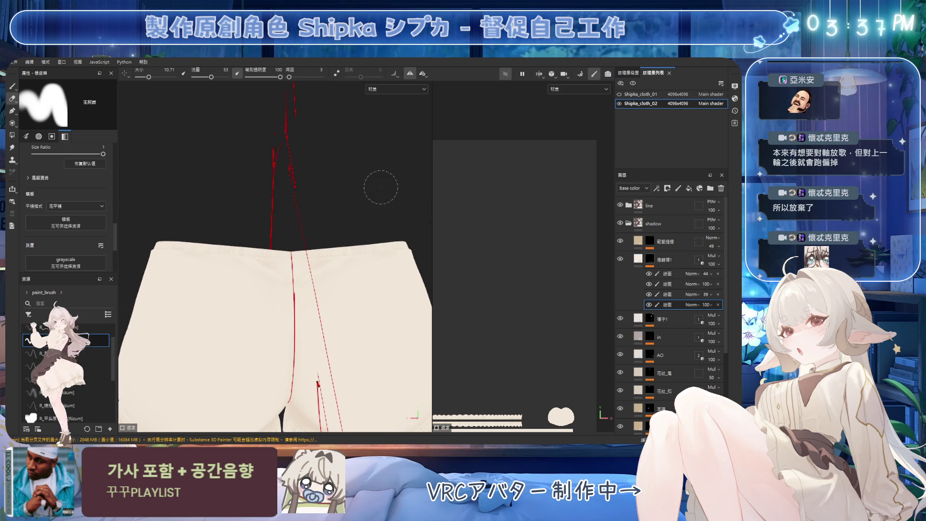
# Save the project and turn the bloomers to a rear three-quarter view
pyautogui.hotkey('ctrl', 's')
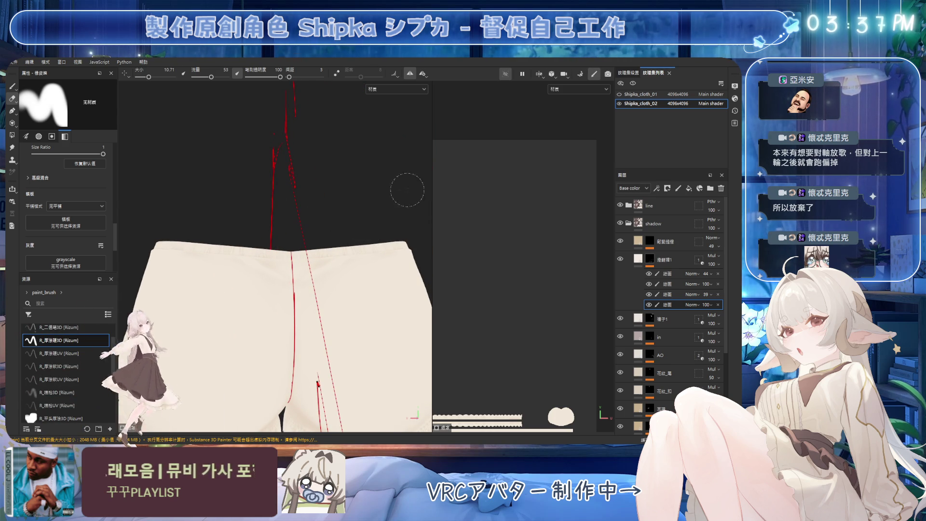
pyautogui.scroll(-3, 381, 187)
pyautogui.moveTo(381, 187)
pyautogui.keyDown('alt'); pyautogui.mouseDown()
pyautogui.moveTo(364, 239)
pyautogui.moveTo(307, 258)
pyautogui.moveTo(322, 270)
pyautogui.mouseUp(); pyautogui.keyUp('alt')
# Erase shading by the leg cuff with an eraser about 16.5, then paint with a brush about 3.7
pyautogui.moveTo(297, 298)
pyautogui.keyDown('ctrl'); pyautogui.mouseDown(button='right')
pyautogui.moveTo(285, 327)
pyautogui.moveTo(318, 337)
pyautogui.mouseUp(button='right'); pyautogui.keyUp('ctrl')
pyautogui.moveTo(318, 337)
pyautogui.keyDown('alt'); pyautogui.mouseDown()
pyautogui.moveTo(308, 316)
pyautogui.moveTo(259, 310)
pyautogui.moveTo(334, 315)
pyautogui.mouseUp(); pyautogui.keyUp('alt')
pyautogui.moveTo(325, 265)
pyautogui.keyDown('alt'); pyautogui.mouseDown()
pyautogui.moveTo(383, 275)
pyautogui.moveTo(385, 296)
pyautogui.moveTo(395, 291)
pyautogui.moveTo(335, 297)
pyautogui.mouseUp(); pyautogui.keyUp('alt')
pyautogui.press('1')
pyautogui.keyDown('alt'); pyautogui.moveTo(267, 309); pyautogui.dragTo(247, 287); pyautogui.keyUp('alt')
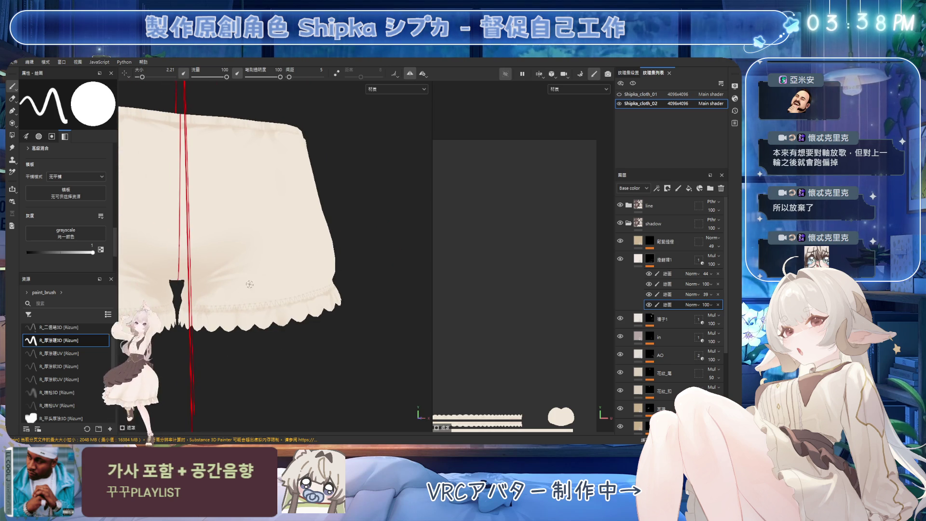
pyautogui.press(']')
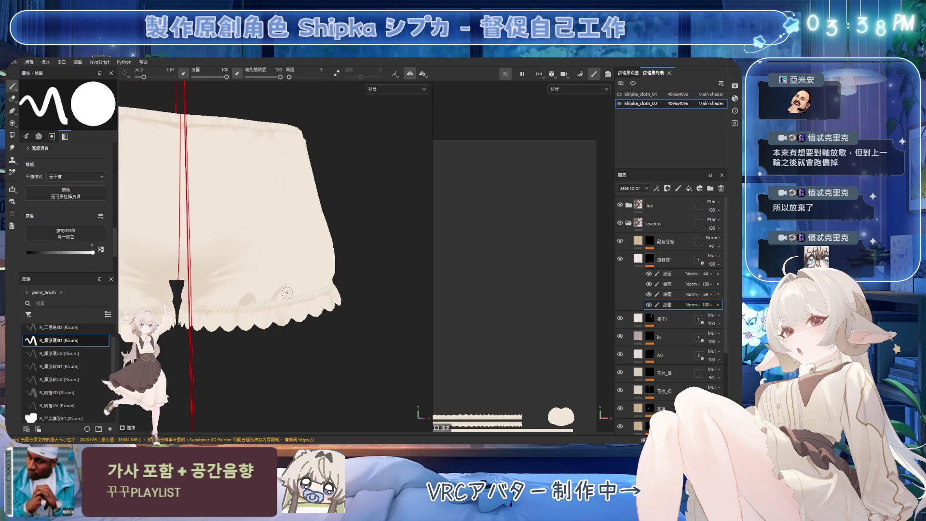
# Inspect both legs and soften shading above the lace hem with an eraser reduced to about 1.4
pyautogui.keyDown('alt'); pyautogui.moveTo(308, 294); pyautogui.dragTo(321, 284); pyautogui.keyUp('alt')
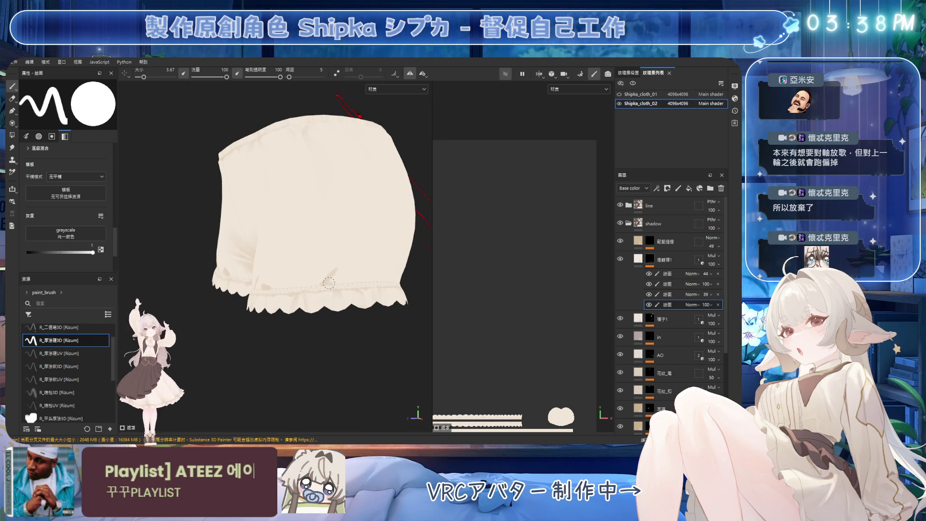
pyautogui.moveTo(331, 256)
pyautogui.keyDown('alt'); pyautogui.mouseDown()
pyautogui.moveTo(392, 241)
pyautogui.moveTo(267, 279)
pyautogui.mouseUp(); pyautogui.keyUp('alt')
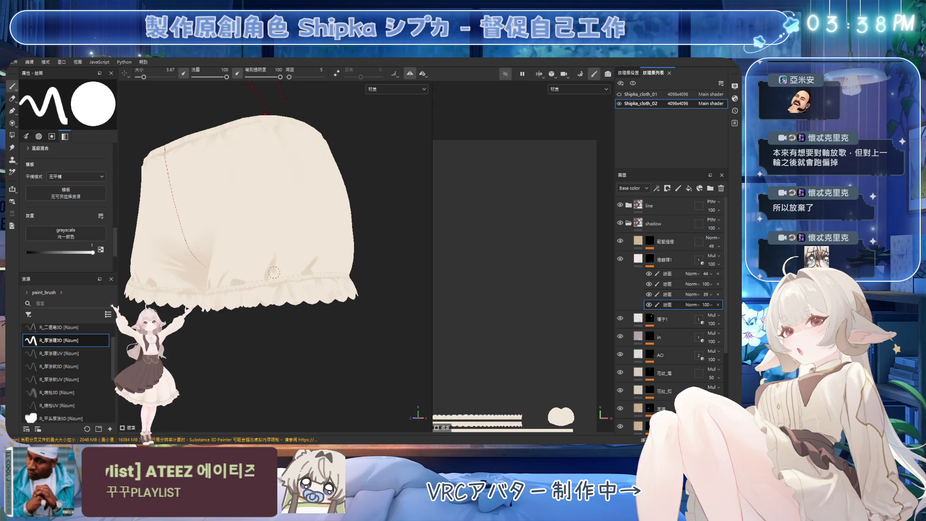
pyautogui.moveTo(303, 268)
pyautogui.keyDown('alt'); pyautogui.mouseDown()
pyautogui.moveTo(266, 269)
pyautogui.moveTo(288, 262)
pyautogui.moveTo(305, 273)
pyautogui.mouseUp(); pyautogui.keyUp('alt')
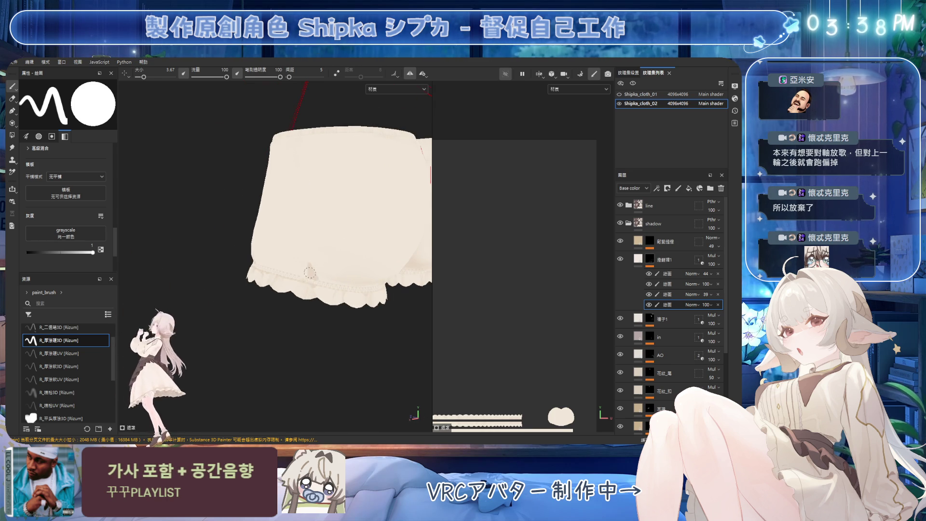
pyautogui.keyDown('alt'); pyautogui.moveTo(302, 271); pyautogui.dragTo(281, 270); pyautogui.keyUp('alt')
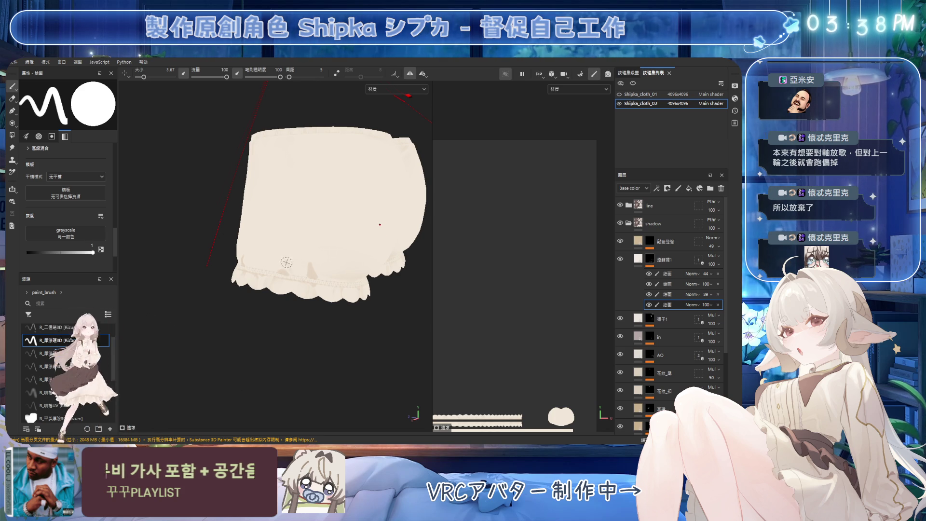
pyautogui.moveTo(349, 278)
pyautogui.keyDown('alt'); pyautogui.mouseDown()
pyautogui.moveTo(306, 265)
pyautogui.moveTo(329, 266)
pyautogui.mouseUp(); pyautogui.keyUp('alt')
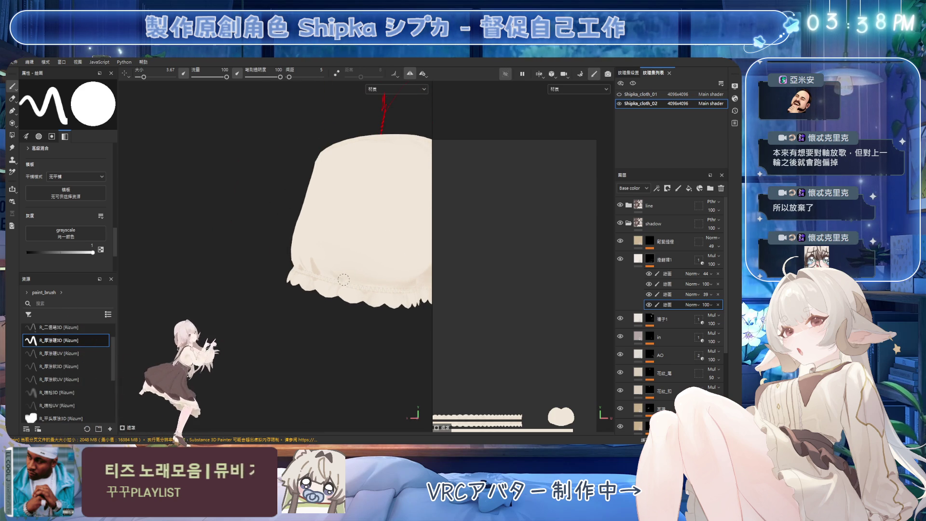
pyautogui.press('e')
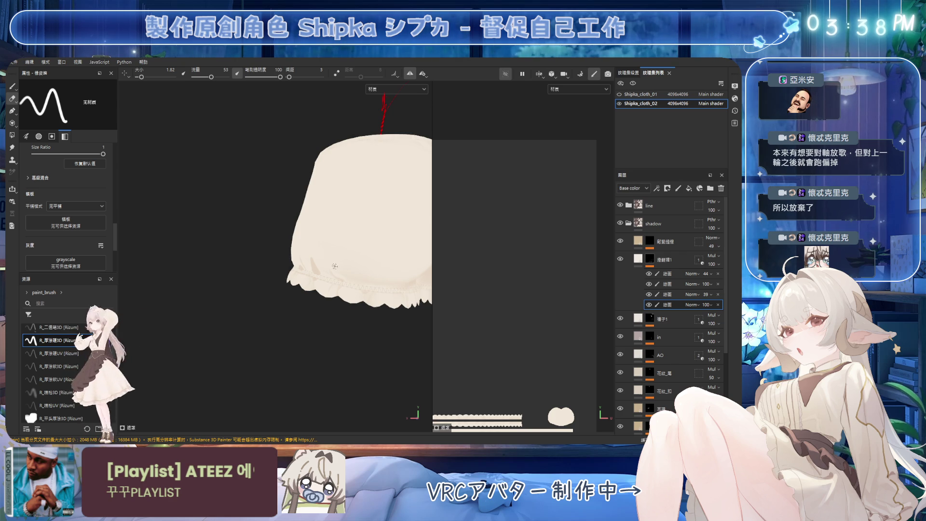
pyautogui.keyDown('alt'); pyautogui.moveTo(335, 273); pyautogui.dragTo(340, 267); pyautogui.keyUp('alt')
pyautogui.press(']')
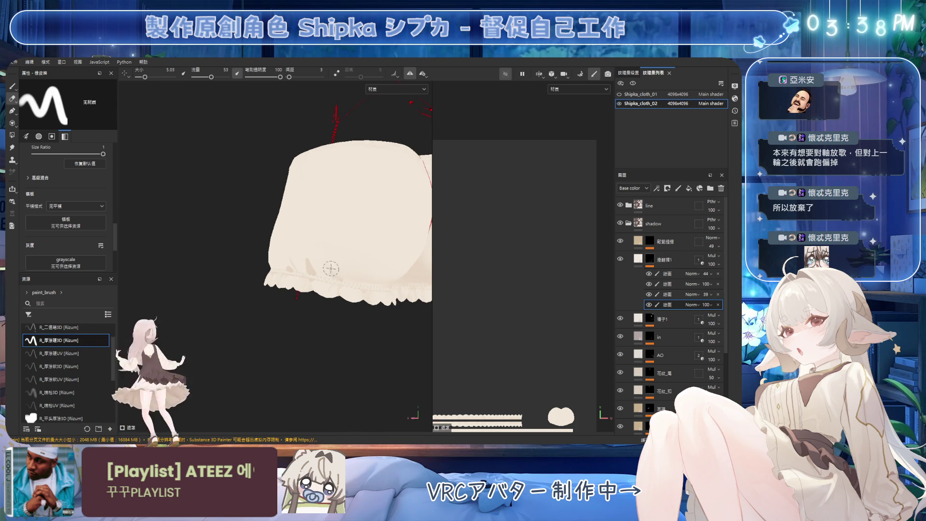
pyautogui.keyDown('ctrl'); pyautogui.moveTo(349, 268); pyautogui.dragTo(326, 269, button='right'); pyautogui.keyUp('ctrl')
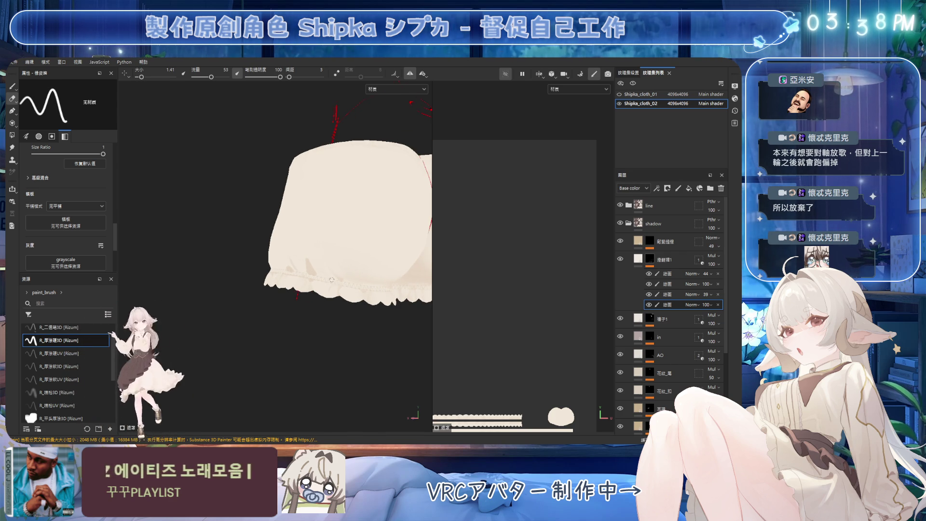
pyautogui.keyDown('alt'); pyautogui.moveTo(310, 259); pyautogui.dragTo(325, 260); pyautogui.keyUp('alt')
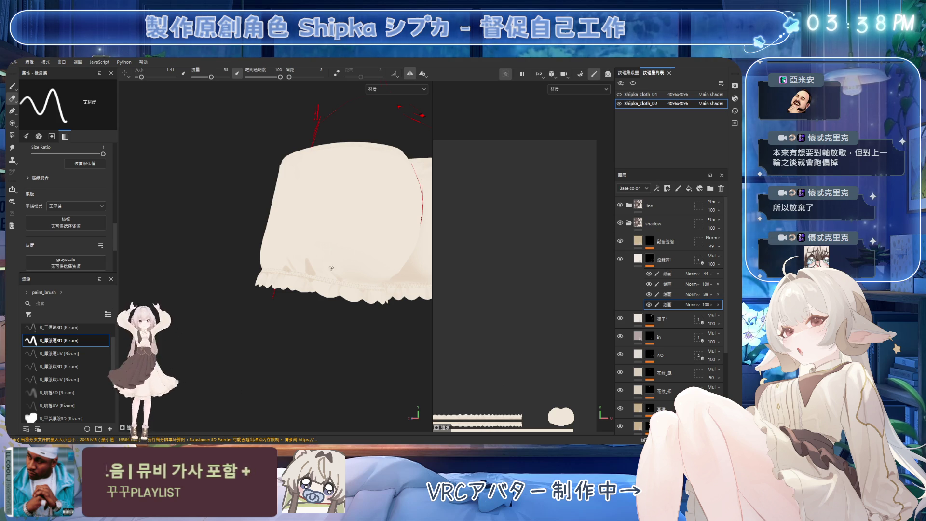
pyautogui.scroll(5, 346, 267)
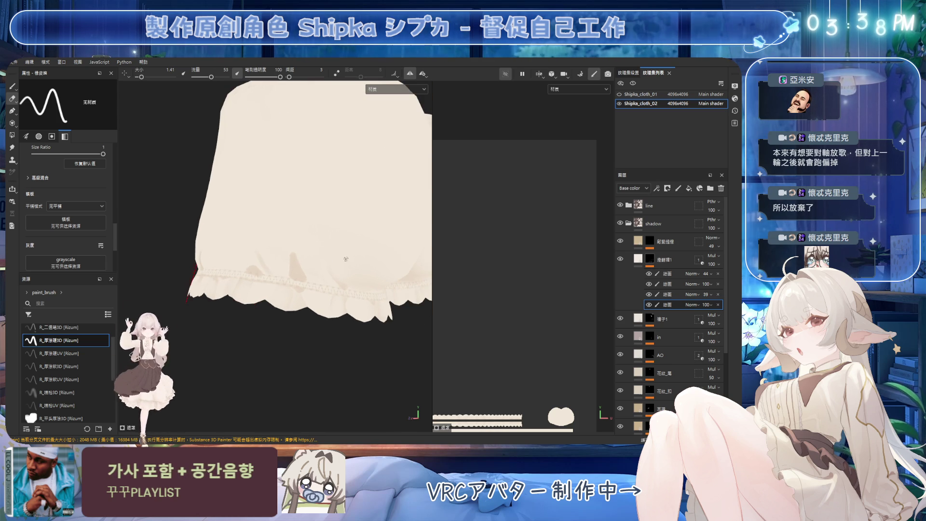
# Paint shading above the lace cuff at brush sizes about 7, 10.6 and 3.3, then save
pyautogui.keyDown('ctrl'); pyautogui.moveTo(307, 257); pyautogui.dragTo(300, 252, button='right'); pyautogui.keyUp('ctrl')
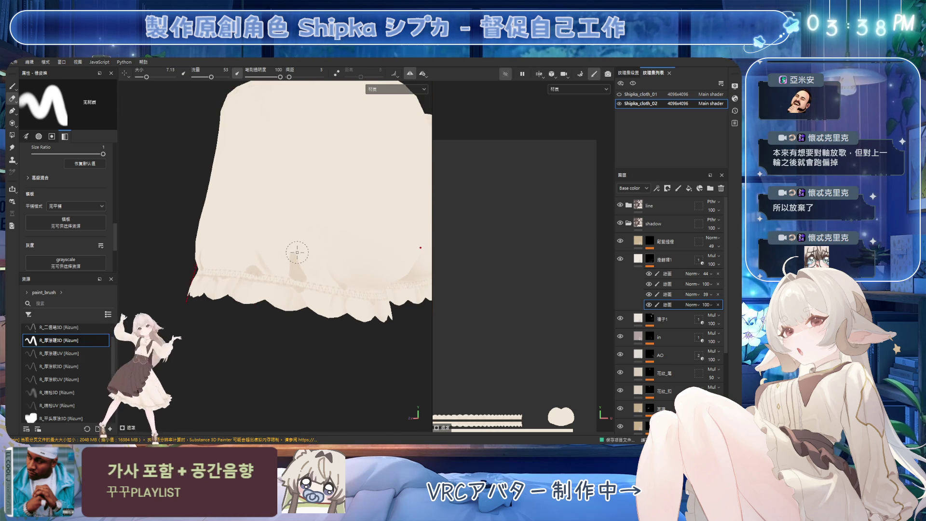
pyautogui.keyDown('ctrl'); pyautogui.moveTo(303, 251); pyautogui.dragTo(309, 248, button='right'); pyautogui.keyUp('ctrl')
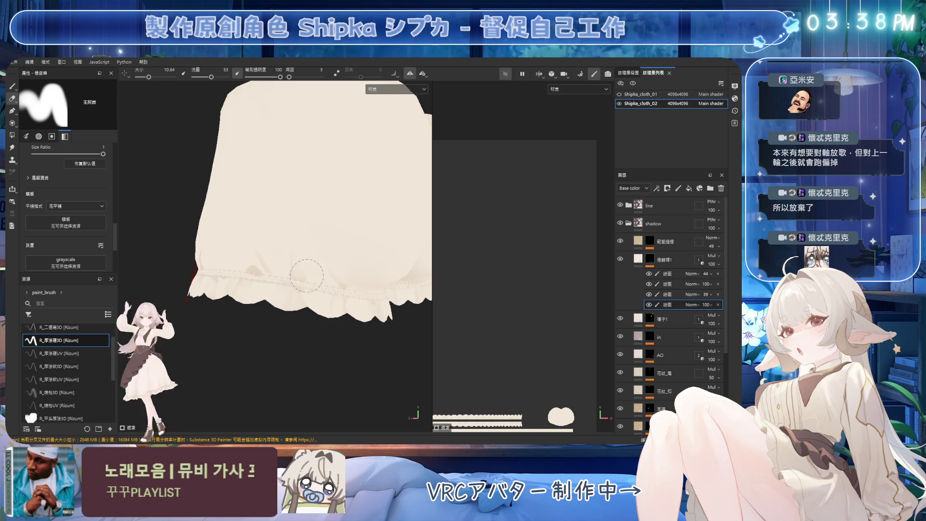
pyautogui.moveTo(256, 243)
pyautogui.keyDown('ctrl'); pyautogui.mouseDown(button='right')
pyautogui.moveTo(265, 272)
pyautogui.moveTo(254, 258)
pyautogui.mouseUp(button='right'); pyautogui.keyUp('ctrl')
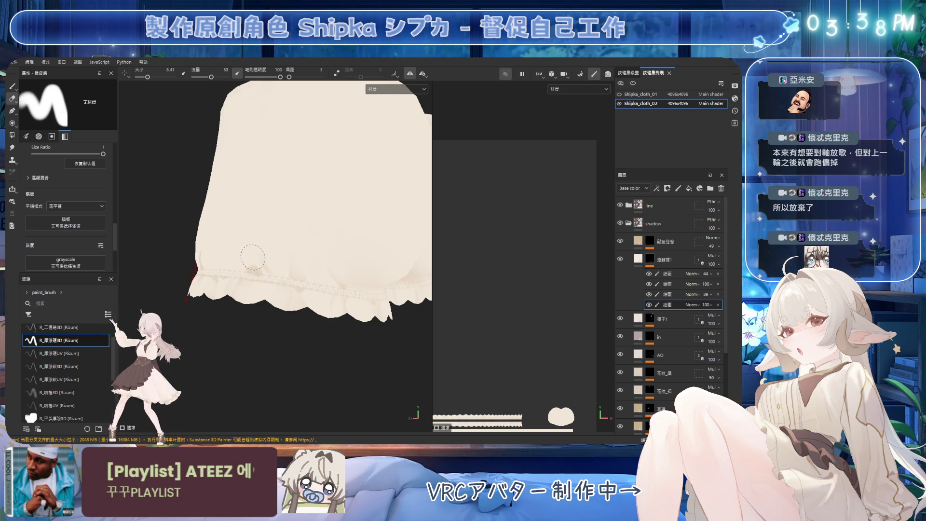
pyautogui.moveTo(281, 232)
pyautogui.keyDown('alt'); pyautogui.mouseDown()
pyautogui.moveTo(299, 250)
pyautogui.moveTo(325, 233)
pyautogui.moveTo(270, 242)
pyautogui.moveTo(314, 220)
pyautogui.mouseUp(); pyautogui.keyUp('alt')
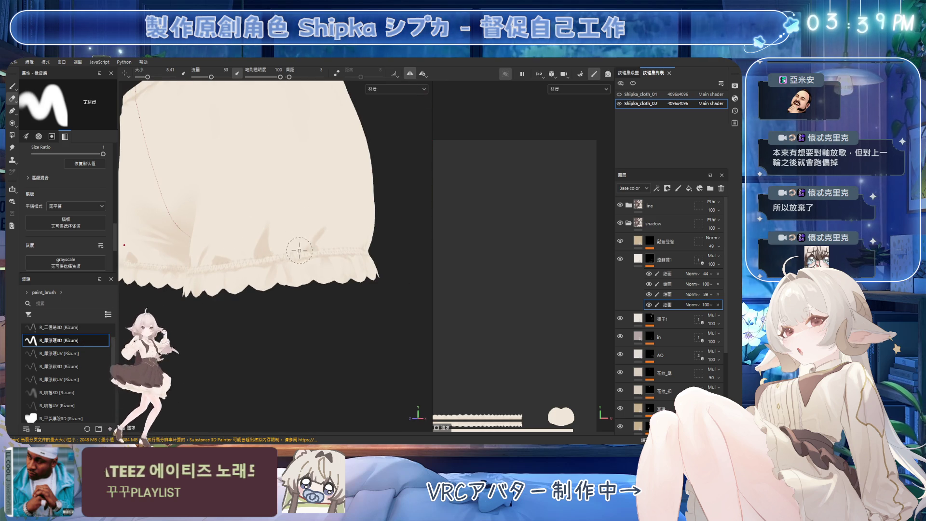
pyautogui.hotkey('ctrl', 's')
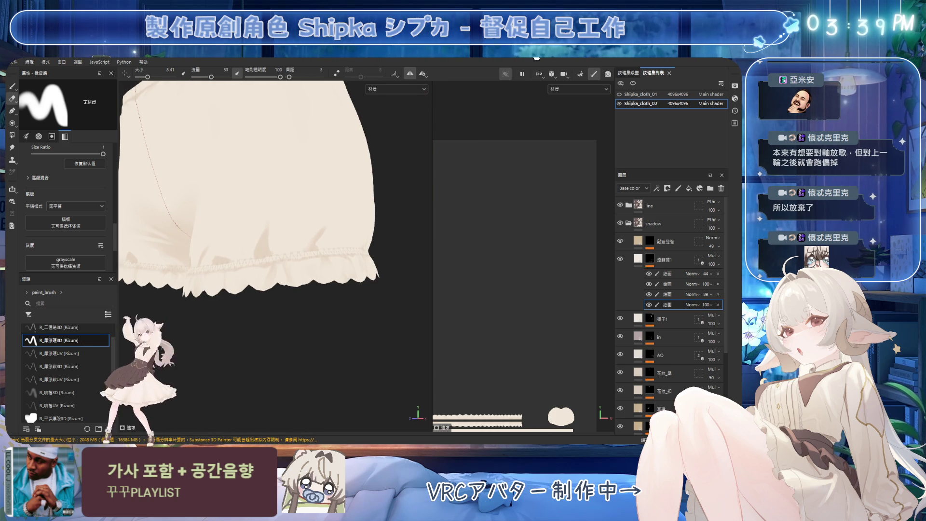
# Blend the shading with a larger eraser, then add fine painted detail on the leg
pyautogui.moveTo(295, 241)
pyautogui.keyDown('ctrl'); pyautogui.mouseDown(button='right')
pyautogui.moveTo(259, 220)
pyautogui.moveTo(278, 218)
pyautogui.moveTo(264, 231)
pyautogui.mouseUp(button='right'); pyautogui.keyUp('ctrl')
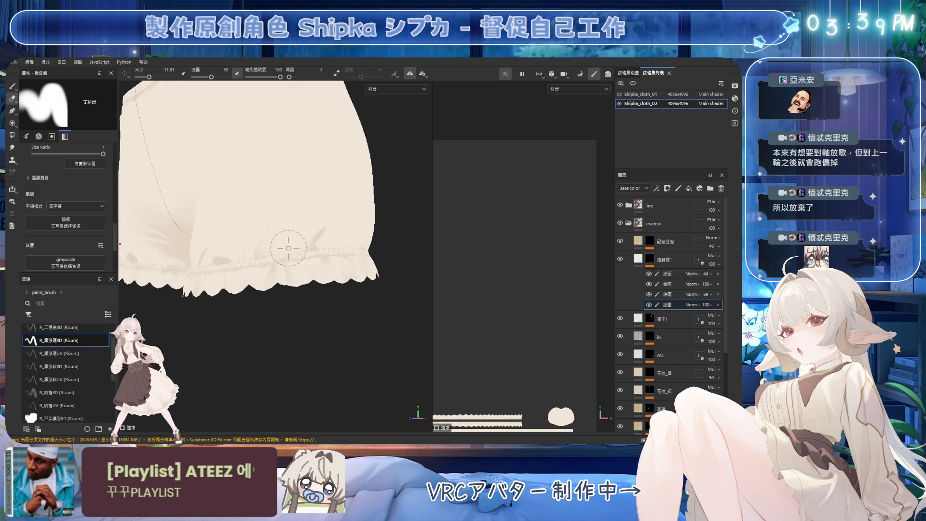
pyautogui.keyDown('alt'); pyautogui.moveTo(331, 207); pyautogui.dragTo(310, 223); pyautogui.keyUp('alt')
pyautogui.press('1')
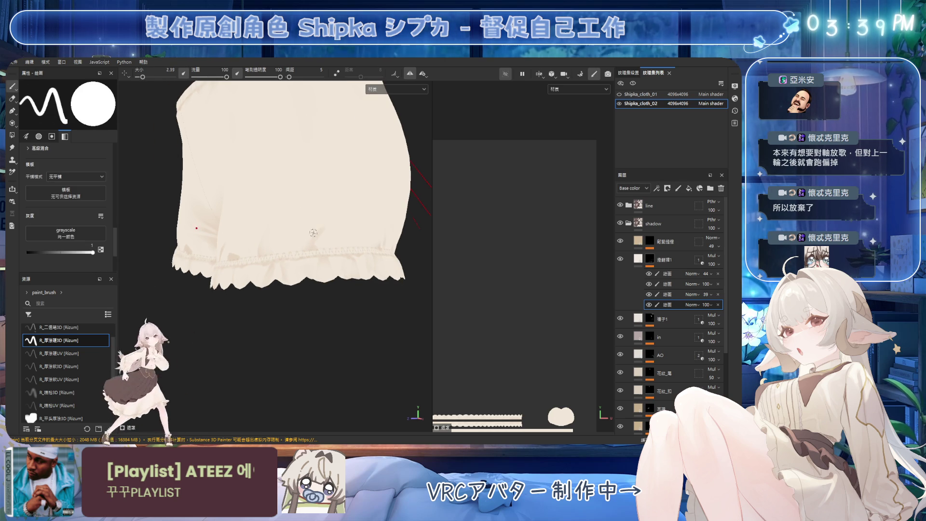
pyautogui.keyDown('ctrl'); pyautogui.moveTo(313, 233); pyautogui.dragTo(321, 228, button='right'); pyautogui.keyUp('ctrl')
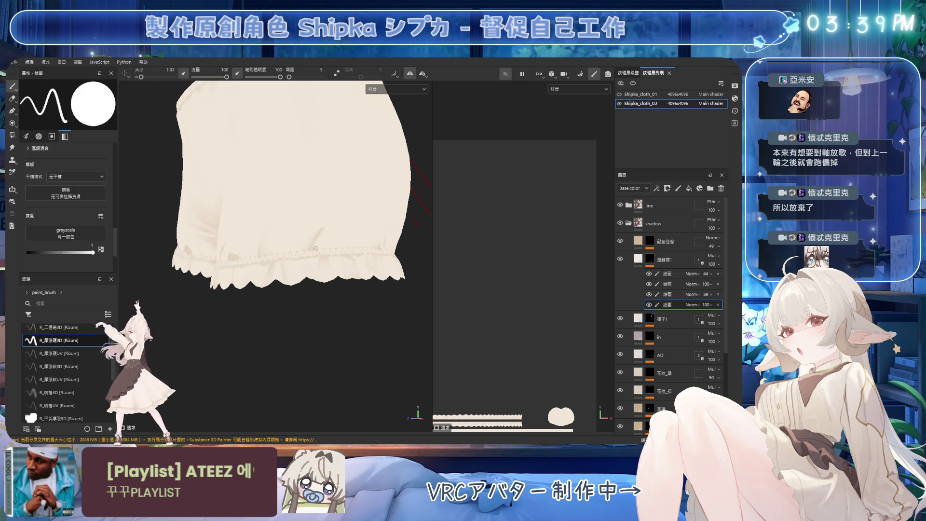
pyautogui.press('2')
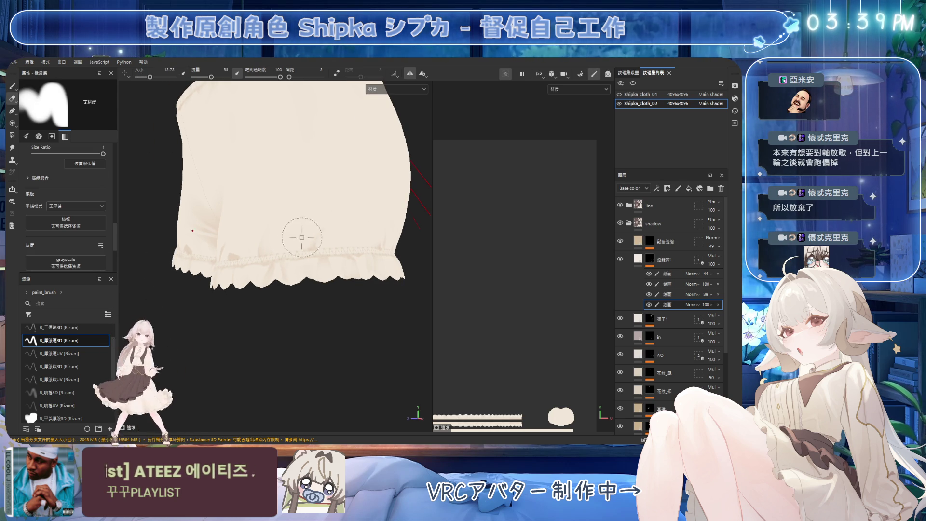
pyautogui.press('1')
pyautogui.moveTo(326, 233)
pyautogui.keyDown('ctrl'); pyautogui.mouseDown(button='right')
pyautogui.moveTo(332, 242)
pyautogui.moveTo(322, 228)
pyautogui.mouseUp(button='right'); pyautogui.keyUp('ctrl')
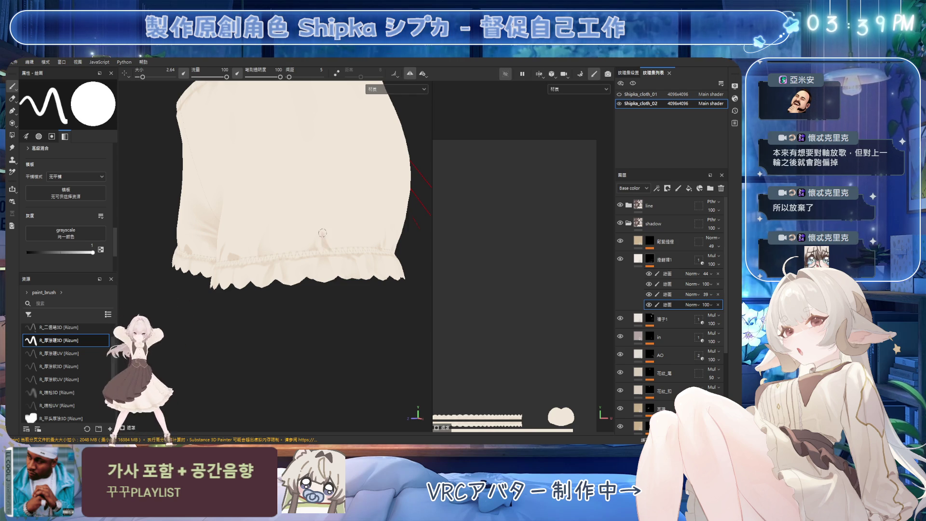
# Close in on the leg cuff and soften fold strokes, alternating eraser and a slightly larger brush
pyautogui.press('2')
pyautogui.moveTo(287, 221)
pyautogui.keyDown('alt'); pyautogui.mouseDown()
pyautogui.moveTo(316, 215)
pyautogui.moveTo(305, 217)
pyautogui.mouseUp(); pyautogui.keyUp('alt')
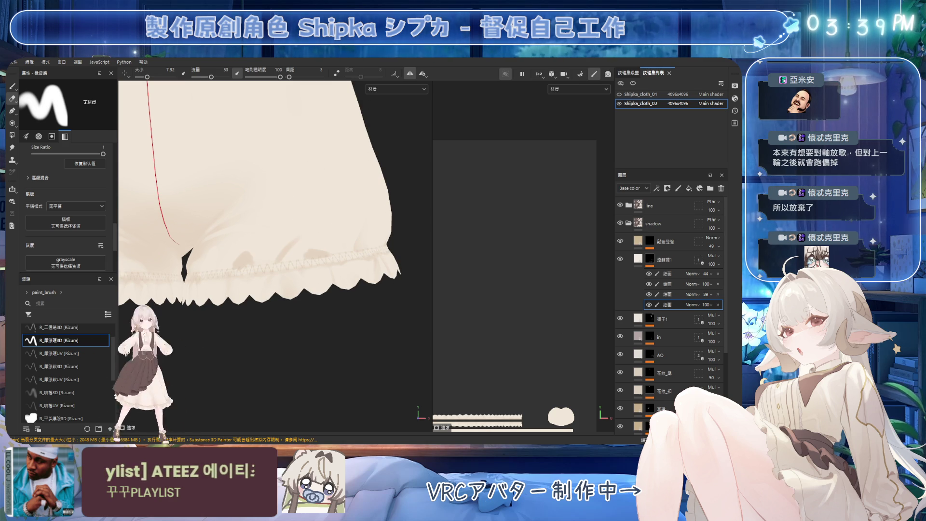
pyautogui.moveTo(259, 233)
pyautogui.keyDown('alt'); pyautogui.mouseDown()
pyautogui.moveTo(249, 231)
pyautogui.moveTo(242, 256)
pyautogui.mouseUp(); pyautogui.keyUp('alt')
pyautogui.keyDown('ctrl'); pyautogui.moveTo(236, 246); pyautogui.dragTo(238, 246, button='right'); pyautogui.keyUp('ctrl')
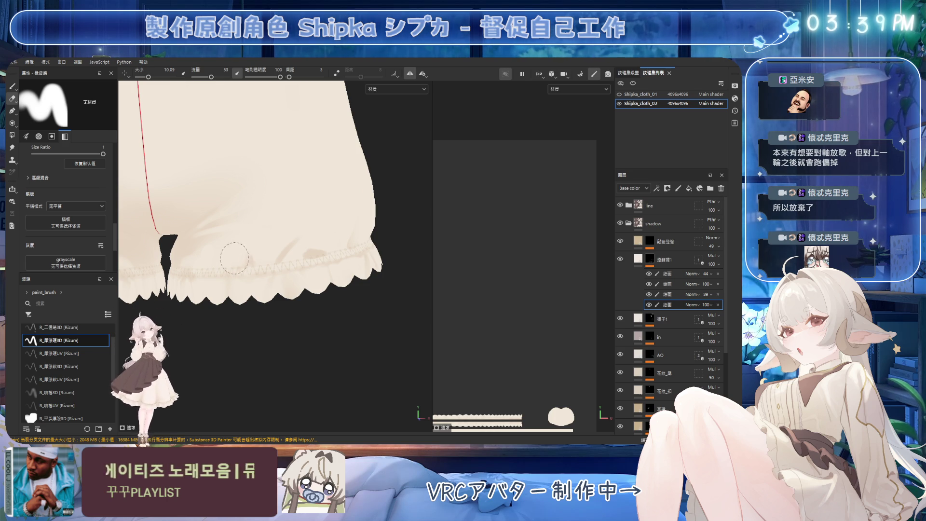
pyautogui.press('1')
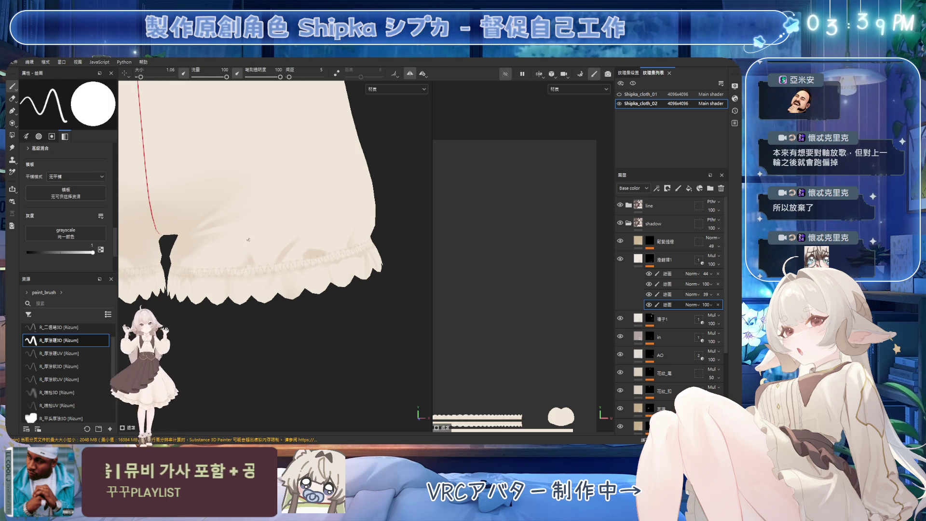
pyautogui.keyDown('ctrl'); pyautogui.moveTo(249, 240); pyautogui.dragTo(251, 232, button='right'); pyautogui.keyUp('ctrl')
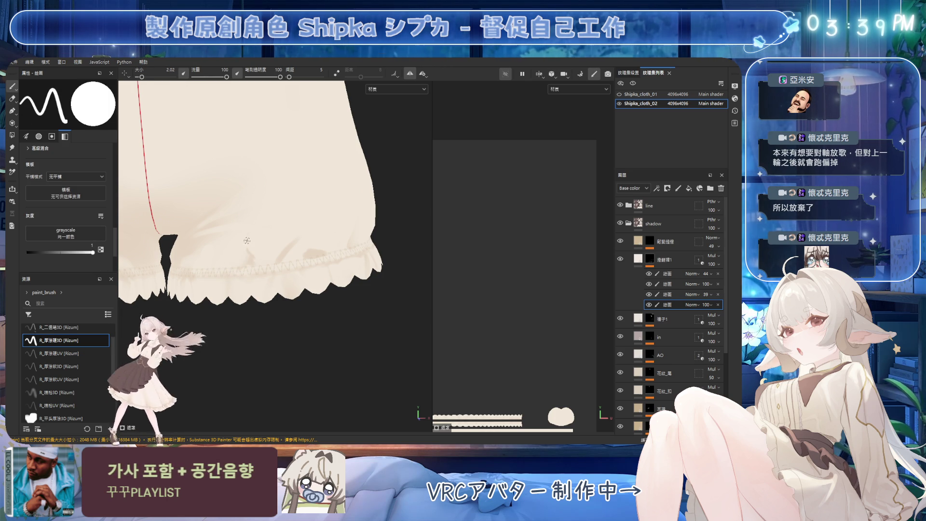
pyautogui.press('2')
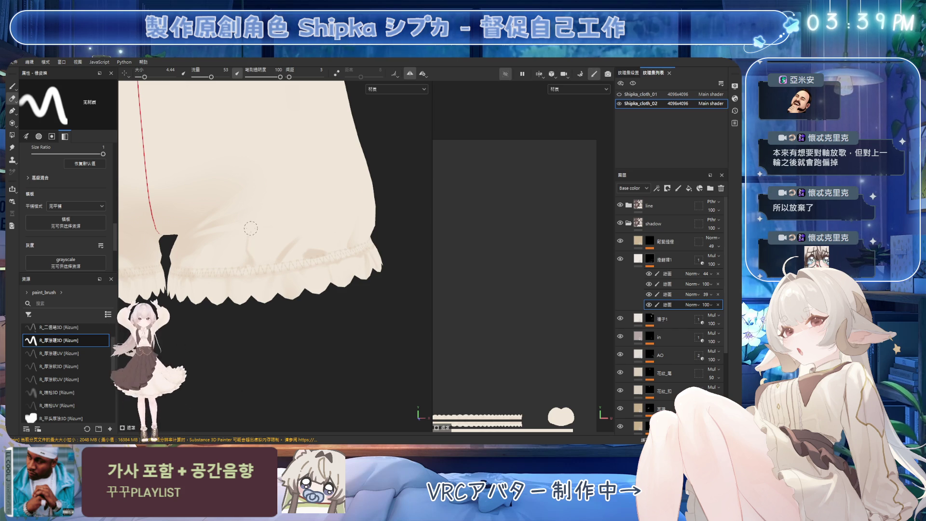
pyautogui.keyDown('ctrl'); pyautogui.moveTo(243, 255); pyautogui.dragTo(242, 245, button='right'); pyautogui.keyUp('ctrl')
# Paint more fold shadow above the cuff and blend edges with a finer, then wider eraser
pyautogui.press('1')
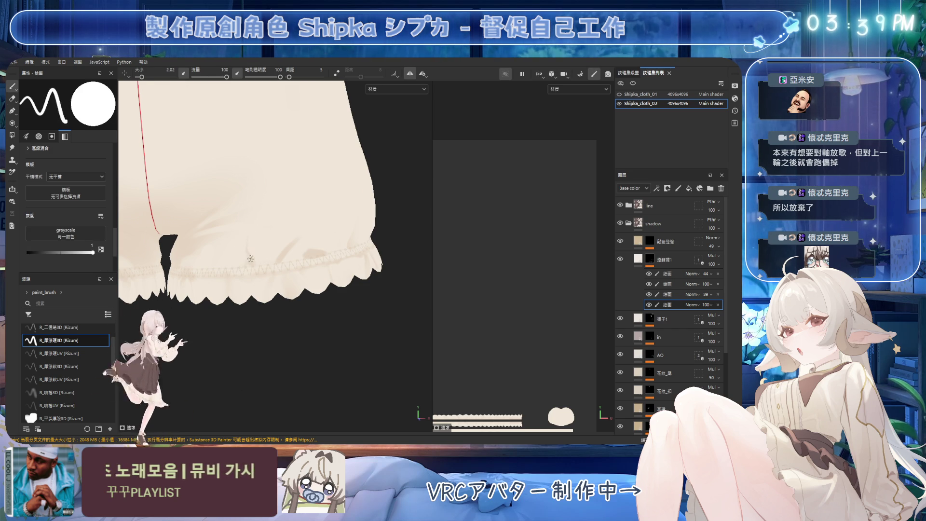
pyautogui.press('2')
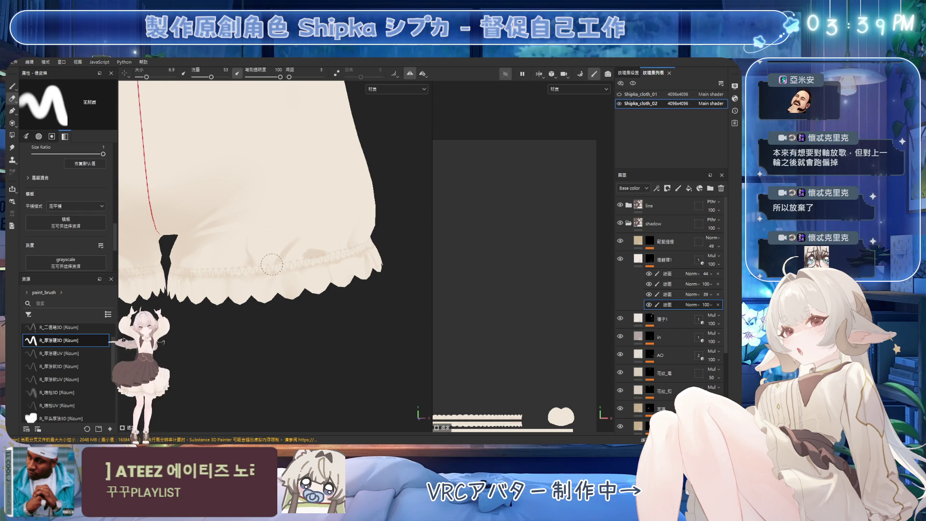
pyautogui.moveTo(274, 250)
pyautogui.keyDown('ctrl'); pyautogui.mouseDown(button='right')
pyautogui.moveTo(279, 261)
pyautogui.moveTo(302, 236)
pyautogui.mouseUp(button='right'); pyautogui.keyUp('ctrl')
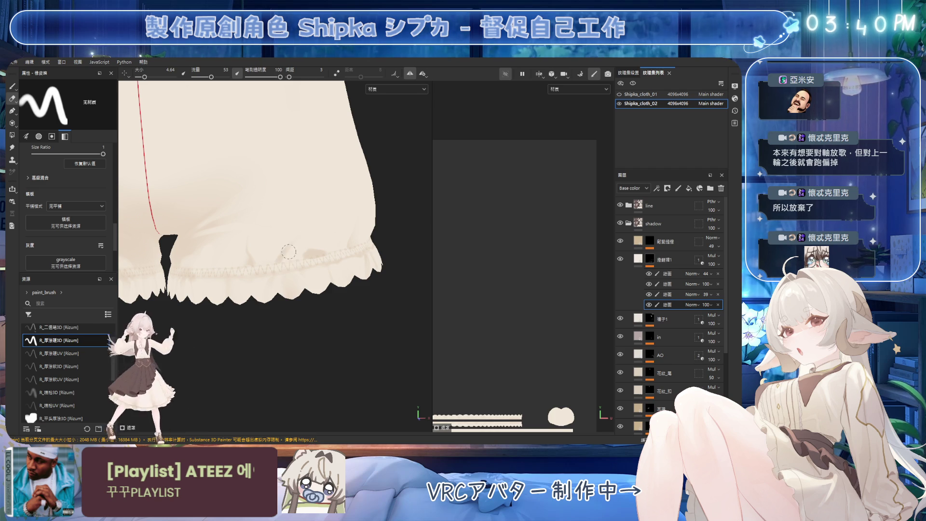
pyautogui.press('1')
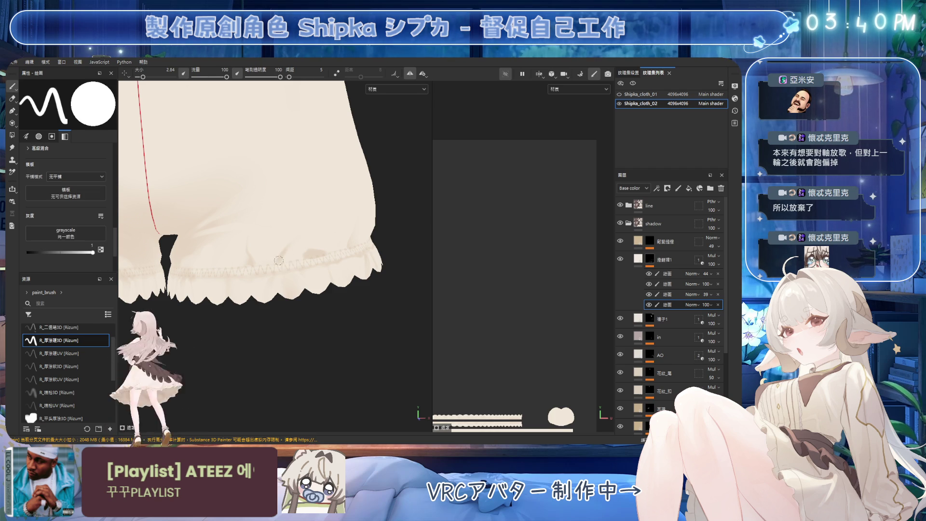
pyautogui.keyDown('ctrl'); pyautogui.moveTo(287, 255); pyautogui.dragTo(289, 250, button='right'); pyautogui.keyUp('ctrl')
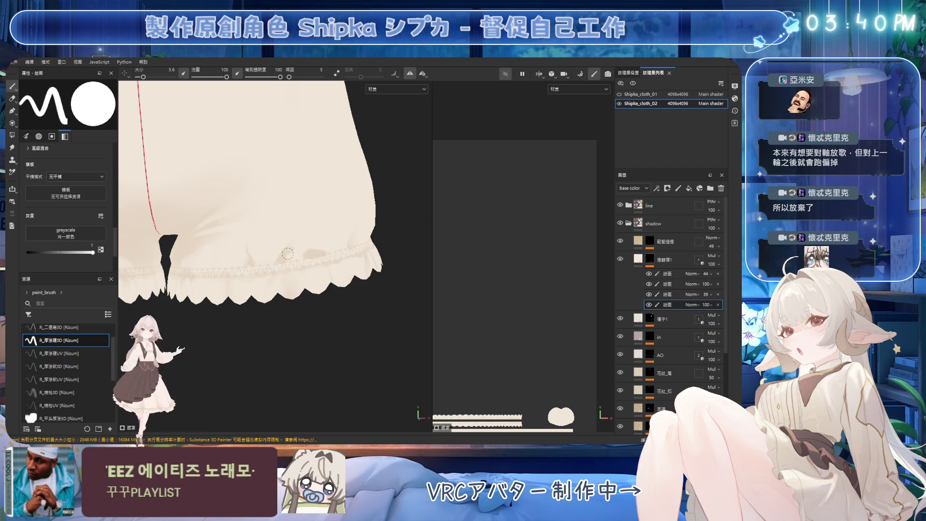
pyautogui.press('2')
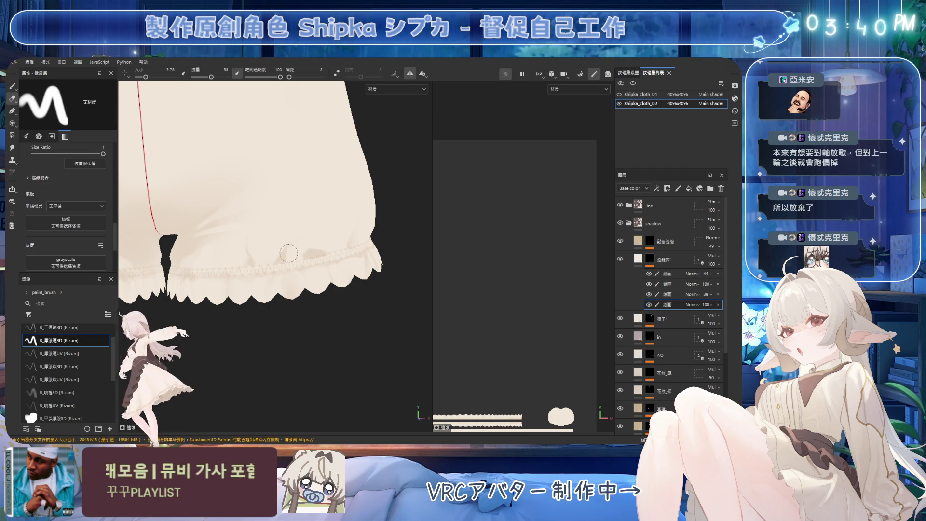
pyautogui.moveTo(272, 260)
pyautogui.keyDown('ctrl'); pyautogui.mouseDown(button='right')
pyautogui.moveTo(256, 250)
pyautogui.moveTo(271, 241)
pyautogui.moveTo(276, 263)
pyautogui.moveTo(257, 256)
pyautogui.moveTo(301, 218)
pyautogui.moveTo(286, 229)
pyautogui.mouseUp(button='right'); pyautogui.keyUp('ctrl')
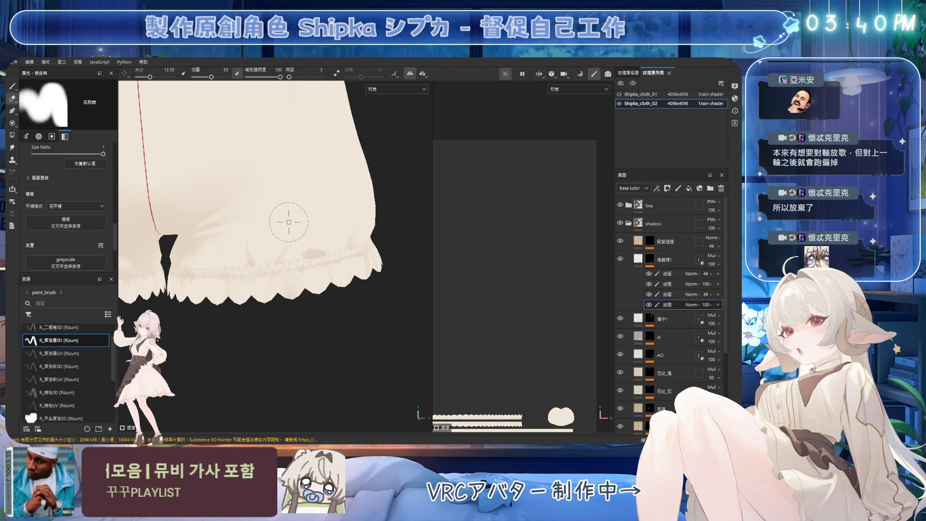
pyautogui.press('1')
pyautogui.moveTo(287, 231)
pyautogui.keyDown('ctrl'); pyautogui.mouseDown(button='right')
pyautogui.moveTo(297, 220)
pyautogui.moveTo(269, 238)
pyautogui.mouseUp(button='right'); pyautogui.keyUp('ctrl')
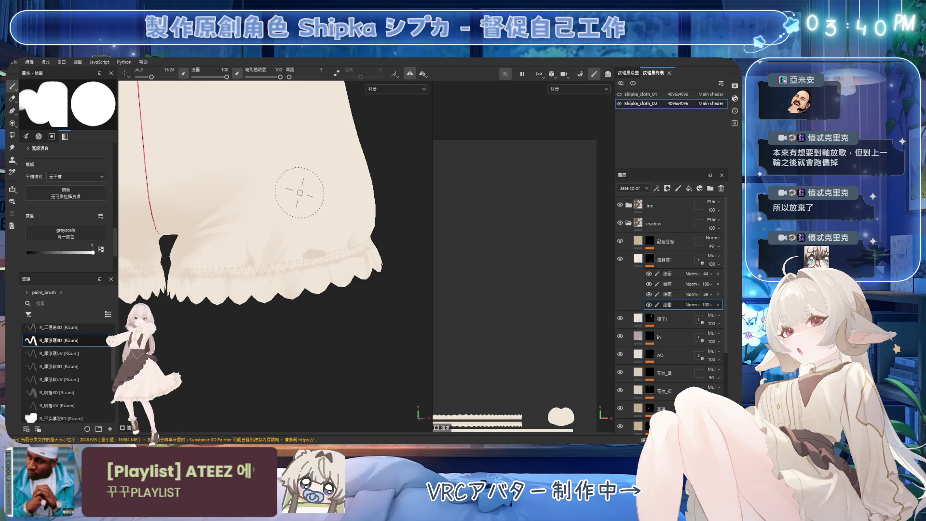
# Paint close-up folds on the leg with a smaller brush and erase to blend them
pyautogui.moveTo(306, 201)
pyautogui.keyDown('alt'); pyautogui.mouseDown()
pyautogui.moveTo(284, 241)
pyautogui.moveTo(305, 223)
pyautogui.mouseUp(); pyautogui.keyUp('alt')
pyautogui.moveTo(305, 223)
pyautogui.keyDown('ctrl'); pyautogui.mouseDown(button='right')
pyautogui.moveTo(307, 249)
pyautogui.moveTo(305, 232)
pyautogui.mouseUp(button='right'); pyautogui.keyUp('ctrl')
pyautogui.press('e')
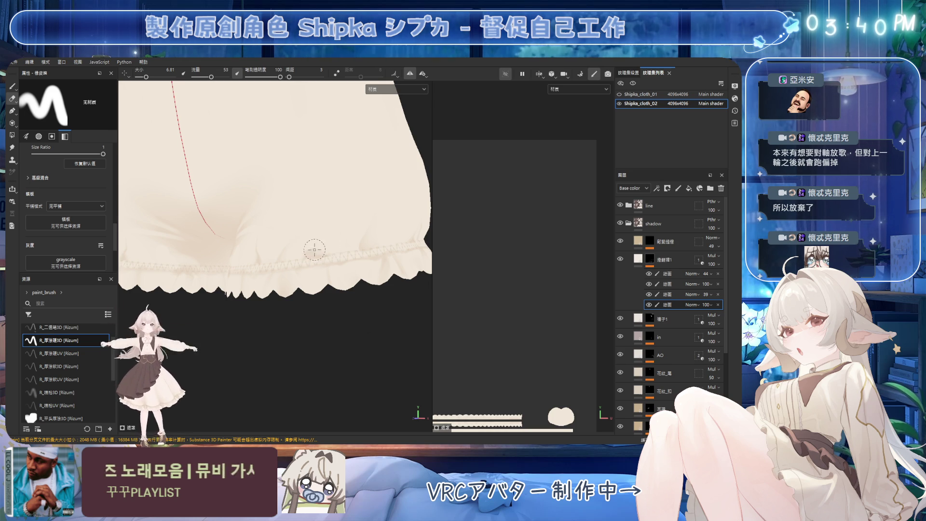
pyautogui.keyDown('ctrl'); pyautogui.moveTo(297, 251); pyautogui.dragTo(314, 256, button='right'); pyautogui.keyUp('ctrl')
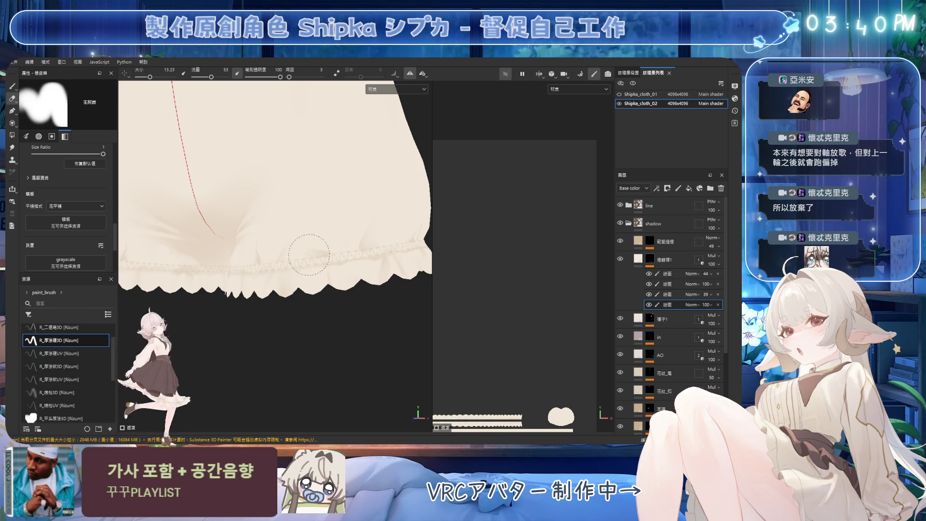
pyautogui.moveTo(327, 215)
pyautogui.keyDown('alt'); pyautogui.mouseDown()
pyautogui.moveTo(279, 219)
pyautogui.moveTo(340, 237)
pyautogui.mouseUp(); pyautogui.keyUp('alt')
pyautogui.press('p')
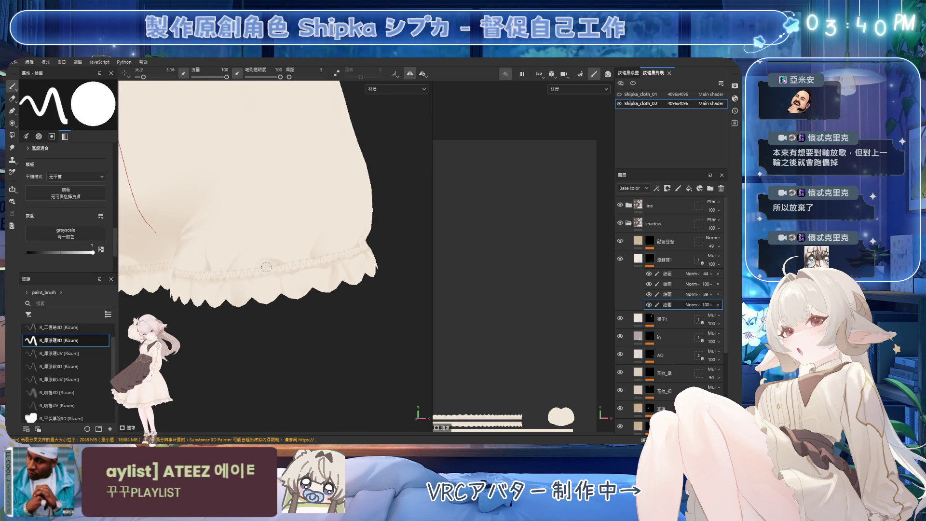
# Shade the leg's other side with a brush enlarged to about 12.9, softening with the eraser
pyautogui.keyDown('alt'); pyautogui.moveTo(221, 268); pyautogui.dragTo(301, 257); pyautogui.keyUp('alt')
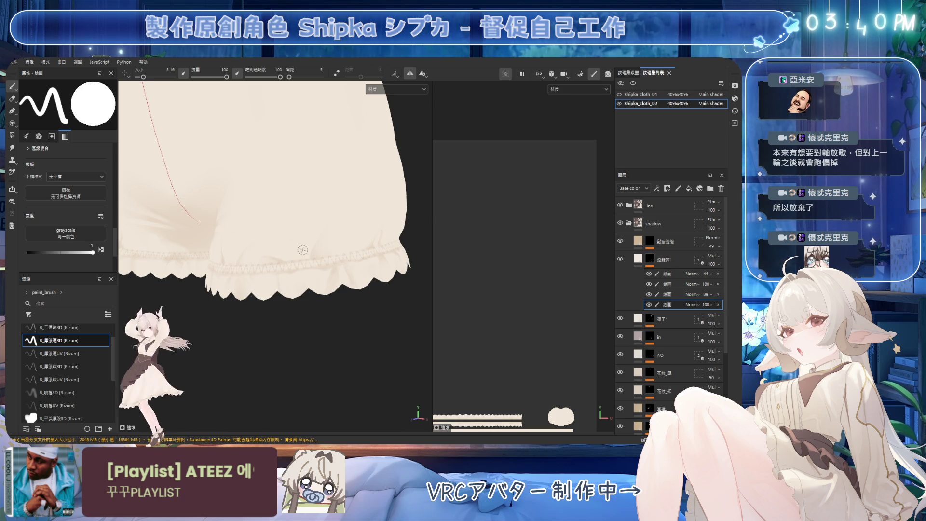
pyautogui.keyDown('ctrl'); pyautogui.moveTo(299, 262); pyautogui.dragTo(298, 262, button='right'); pyautogui.keyUp('ctrl')
pyautogui.moveTo(312, 232)
pyautogui.keyDown('ctrl'); pyautogui.mouseDown(button='right')
pyautogui.moveTo(302, 252)
pyautogui.moveTo(289, 247)
pyautogui.moveTo(305, 233)
pyautogui.mouseUp(button='right'); pyautogui.keyUp('ctrl')
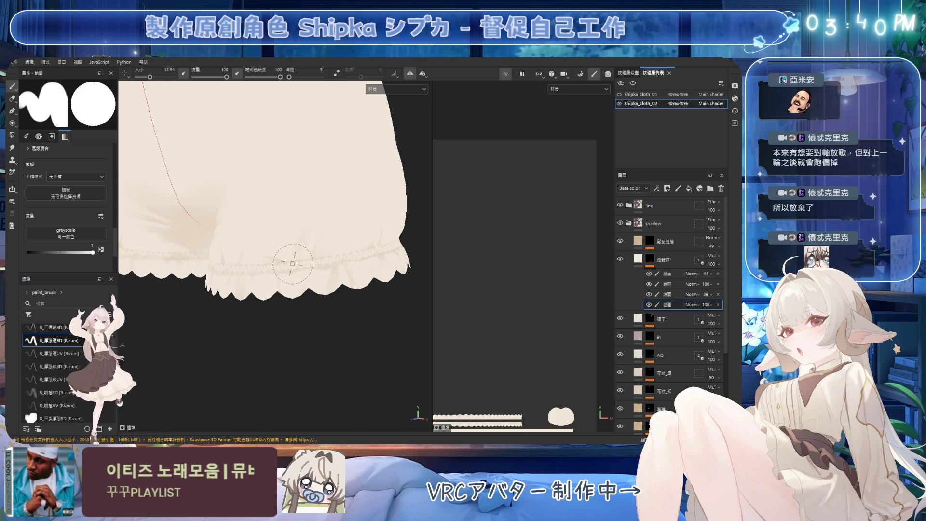
pyautogui.moveTo(338, 242)
pyautogui.keyDown('alt'); pyautogui.mouseDown()
pyautogui.moveTo(325, 213)
pyautogui.moveTo(304, 213)
pyautogui.moveTo(289, 238)
pyautogui.mouseUp(); pyautogui.keyUp('alt')
pyautogui.press('e')
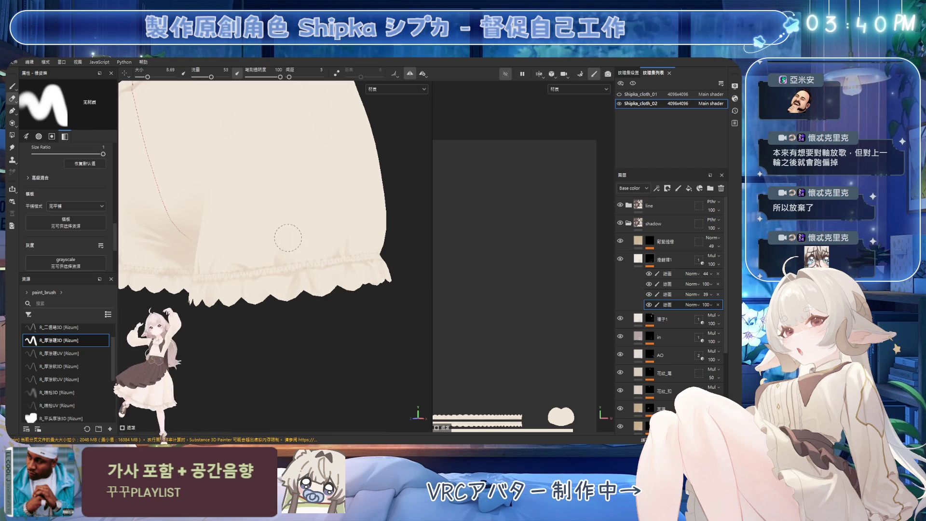
pyautogui.keyDown('ctrl'); pyautogui.moveTo(288, 238); pyautogui.dragTo(280, 239, button='right'); pyautogui.keyUp('ctrl')
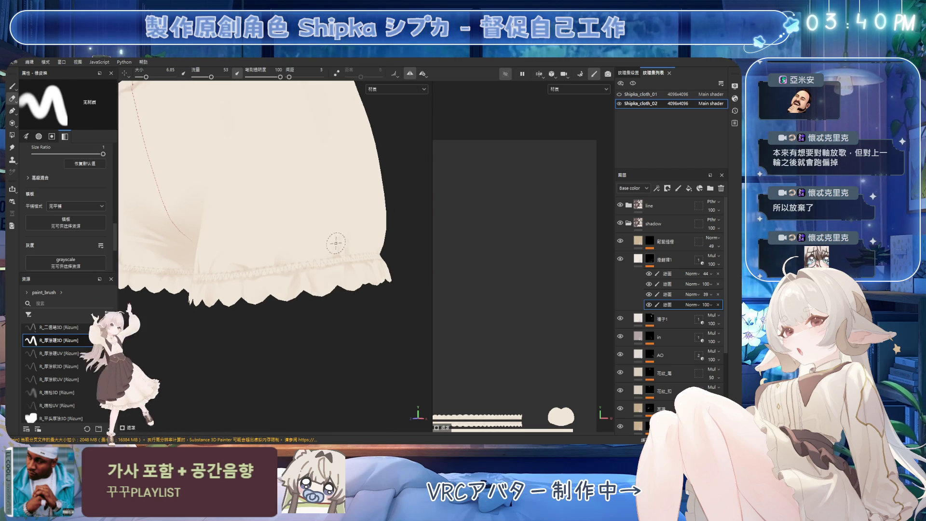
pyautogui.press('1')
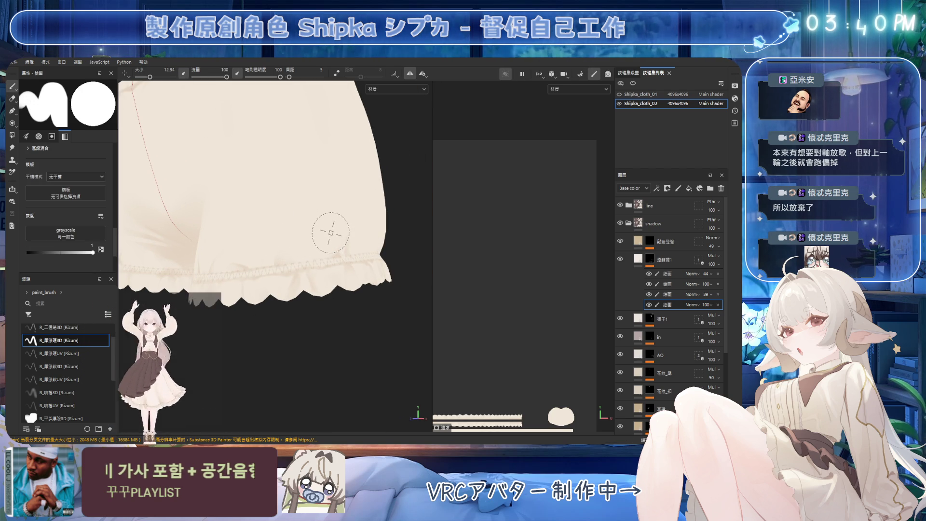
pyautogui.moveTo(326, 202)
pyautogui.keyDown('alt'); pyautogui.mouseDown()
pyautogui.moveTo(331, 196)
pyautogui.moveTo(306, 190)
pyautogui.moveTo(332, 195)
pyautogui.mouseUp(); pyautogui.keyUp('alt')
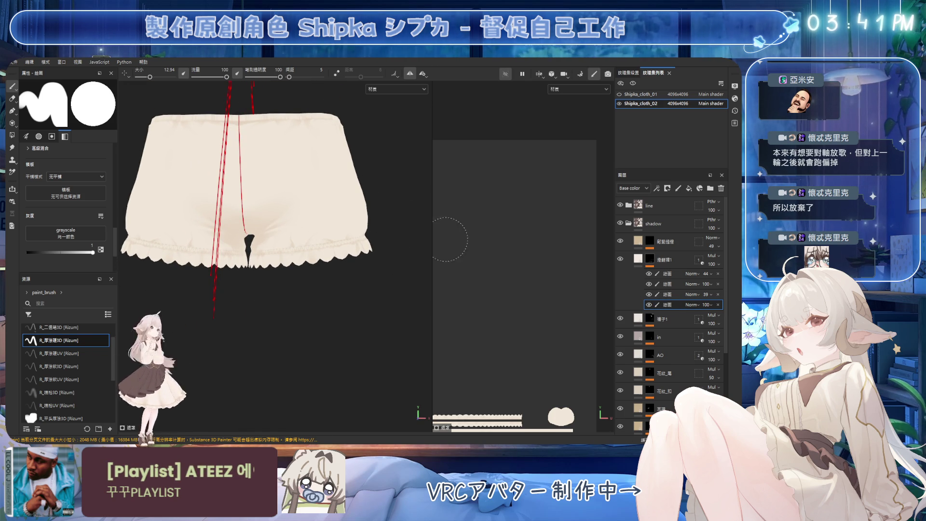
# Select the third paint sub-layer and fine-tune the brush size with [ and ]
pyautogui.scroll(3, 360, 235)
pyautogui.click(667, 295)
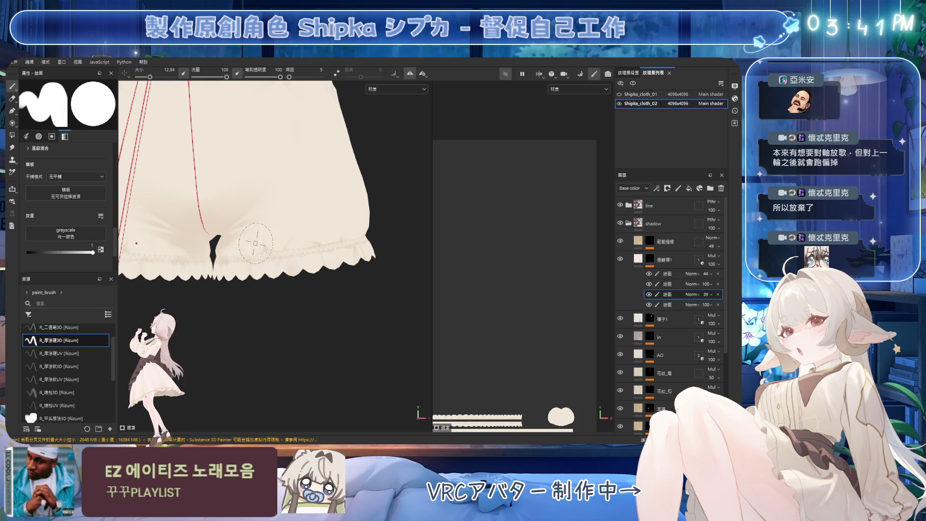
pyautogui.press('[')
pyautogui.press('[')
pyautogui.press('[')
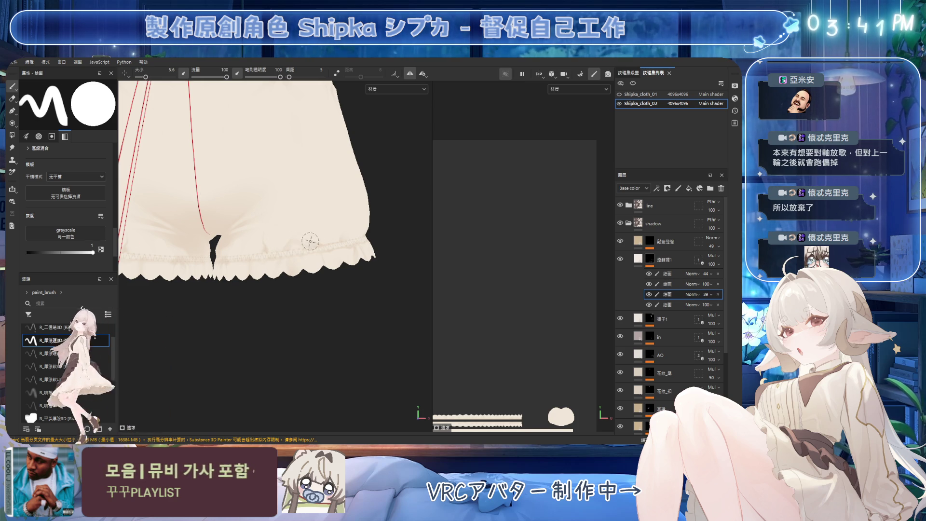
pyautogui.press(']')
pyautogui.press(']')
pyautogui.press(']')
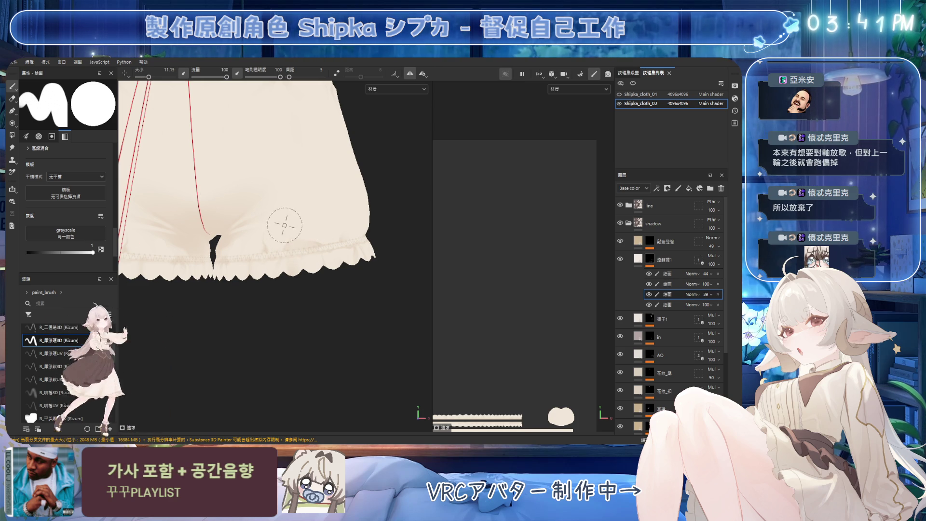
pyautogui.press('[')
pyautogui.press(']')
pyautogui.press(']')
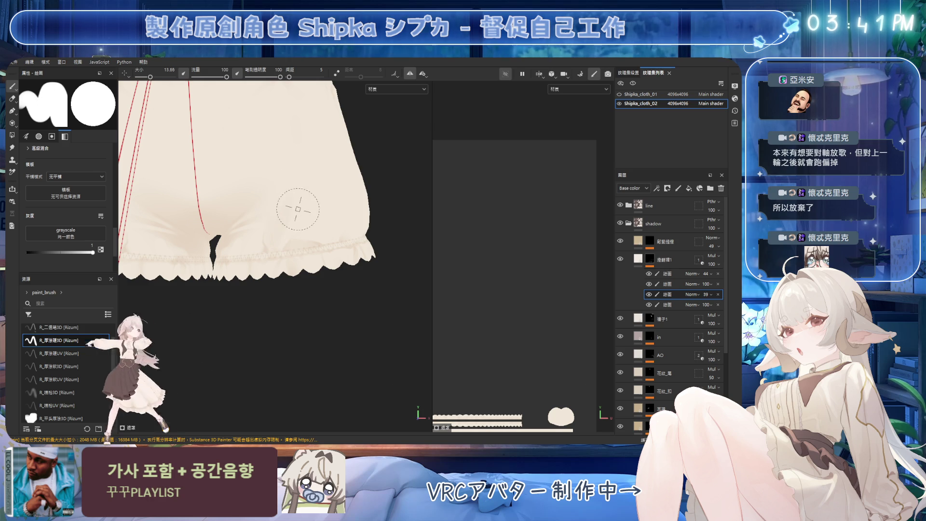
pyautogui.press(']')
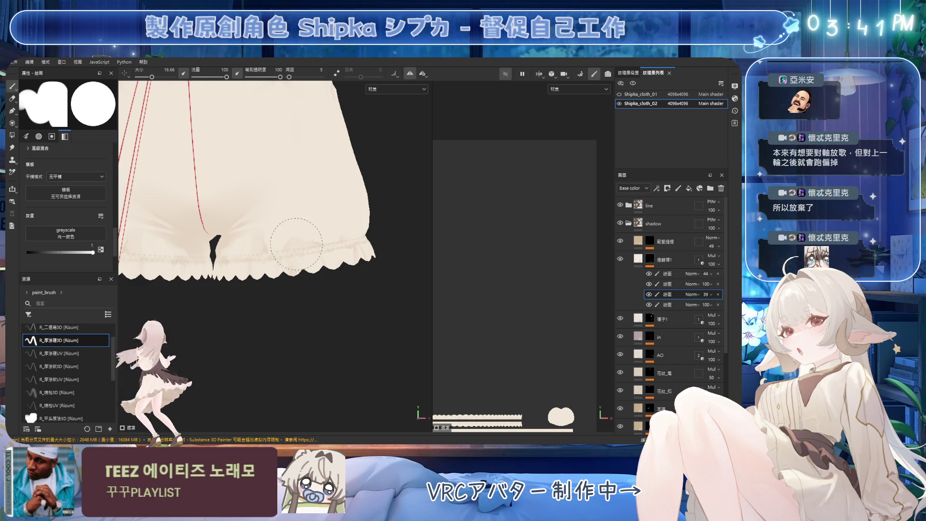
# Paint and erase soft shading on the leg, viewing the bloomers from several angles
pyautogui.moveTo(263, 231)
pyautogui.keyDown('alt'); pyautogui.mouseDown()
pyautogui.moveTo(256, 225)
pyautogui.moveTo(271, 207)
pyautogui.mouseUp(); pyautogui.keyUp('alt')
pyautogui.press('e')
pyautogui.press('p')
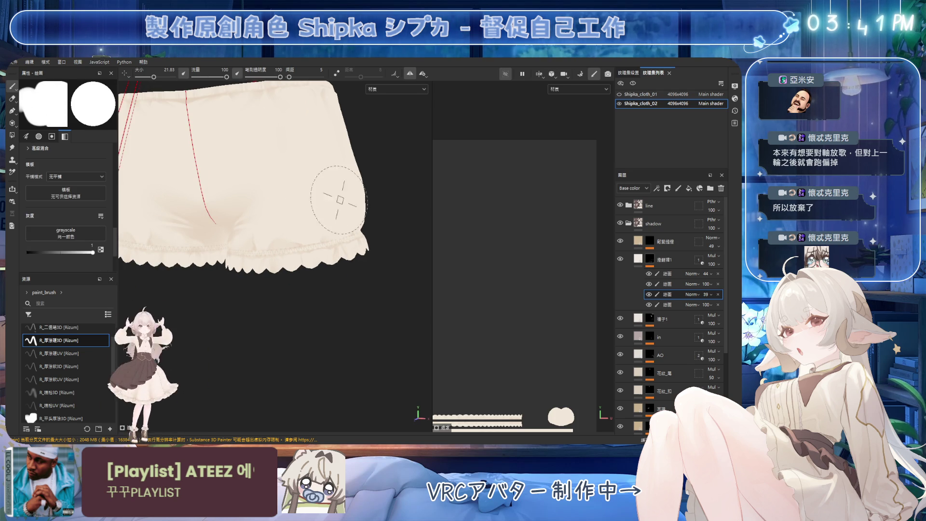
pyautogui.keyDown('alt'); pyautogui.moveTo(326, 235); pyautogui.dragTo(337, 230); pyautogui.keyUp('alt')
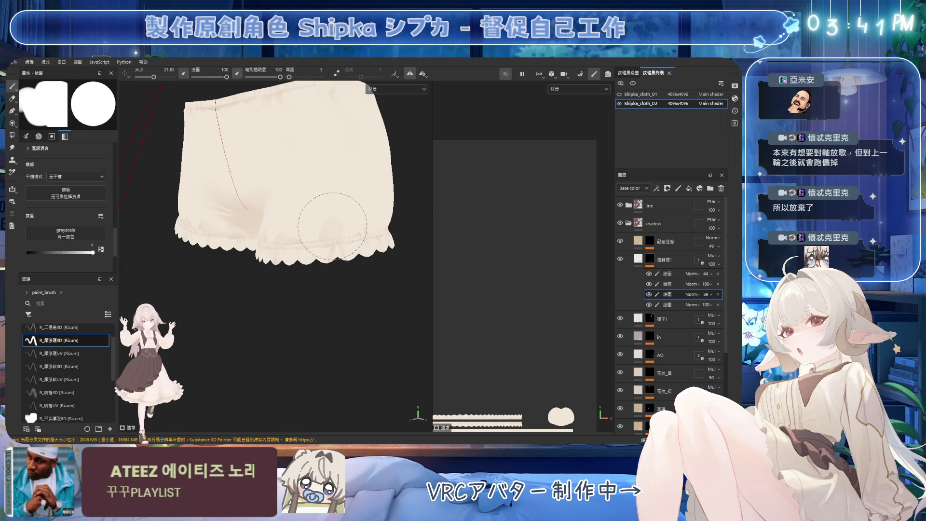
pyautogui.press('e')
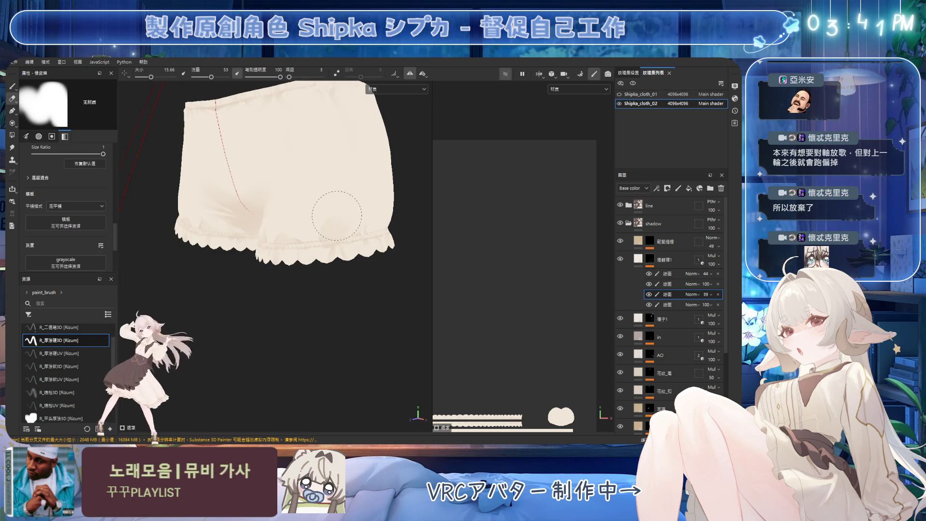
pyautogui.moveTo(351, 180)
pyautogui.keyDown('alt'); pyautogui.mouseDown()
pyautogui.moveTo(316, 196)
pyautogui.moveTo(358, 197)
pyautogui.moveTo(341, 190)
pyautogui.mouseUp(); pyautogui.keyUp('alt')
pyautogui.moveTo(341, 190)
pyautogui.keyDown('ctrl'); pyautogui.mouseDown(button='right')
pyautogui.moveTo(325, 211)
pyautogui.moveTo(349, 220)
pyautogui.mouseUp(button='right'); pyautogui.keyUp('ctrl')
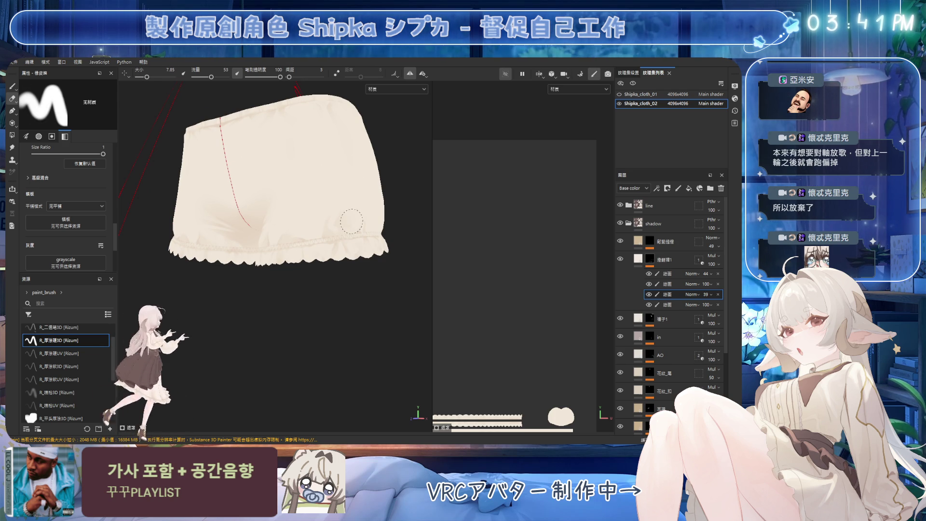
pyautogui.press('1')
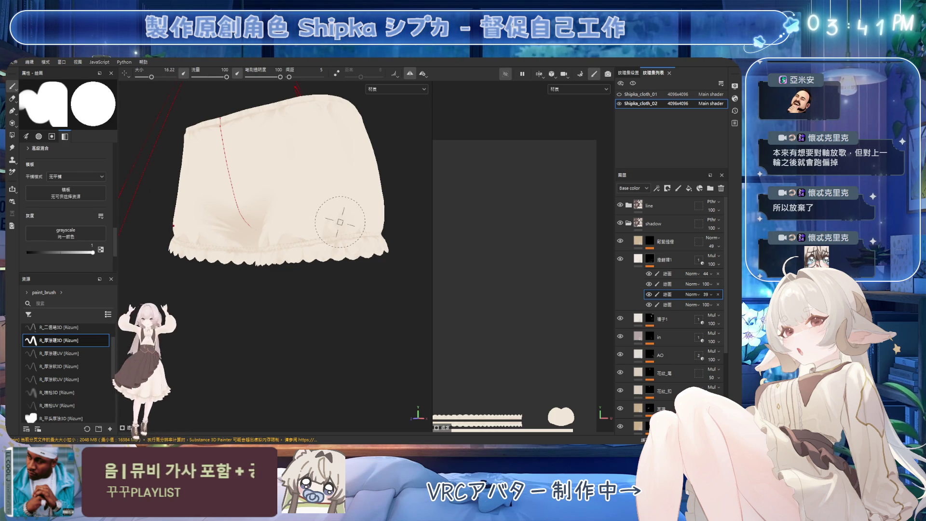
# Shade the bloomers' front with brushes of about 3.6 and 10, then erase with size 10
pyautogui.keyDown('ctrl'); pyautogui.moveTo(330, 218); pyautogui.dragTo(317, 219, button='right'); pyautogui.keyUp('ctrl')
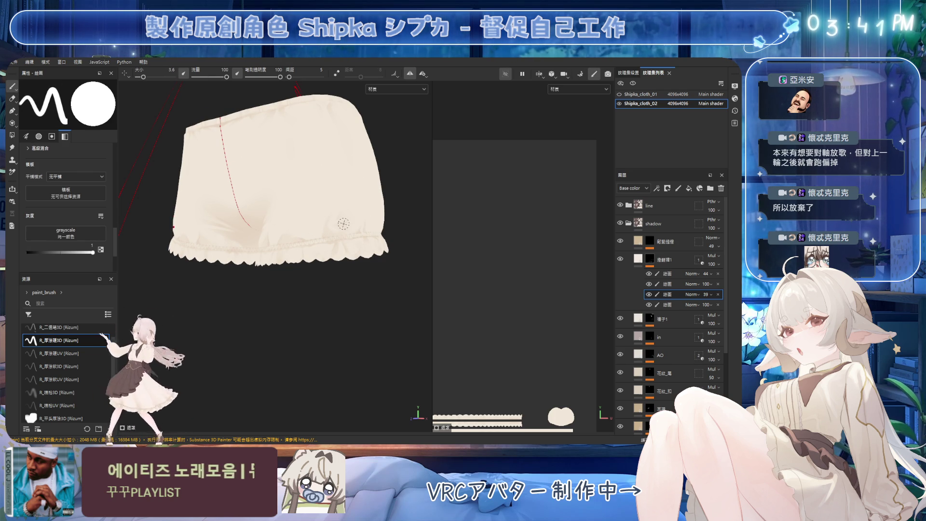
pyautogui.moveTo(346, 243)
pyautogui.keyDown('alt'); pyautogui.mouseDown()
pyautogui.moveTo(295, 215)
pyautogui.moveTo(310, 234)
pyautogui.moveTo(323, 218)
pyautogui.mouseUp(); pyautogui.keyUp('alt')
pyautogui.keyDown('ctrl'); pyautogui.moveTo(314, 205); pyautogui.dragTo(331, 196, button='right'); pyautogui.keyUp('ctrl')
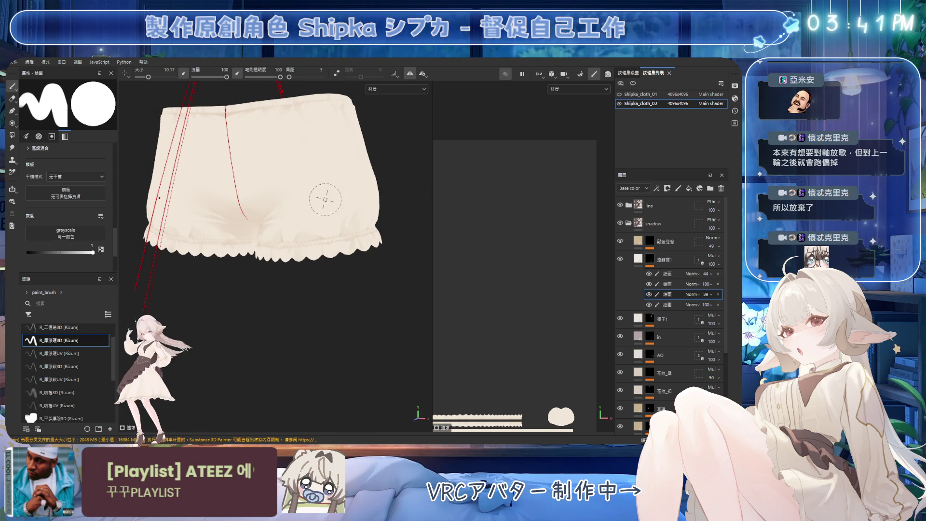
pyautogui.keyDown('alt'); pyautogui.moveTo(302, 203); pyautogui.dragTo(275, 223); pyautogui.keyUp('alt')
pyautogui.press('e')
pyautogui.keyDown('ctrl'); pyautogui.moveTo(291, 233); pyautogui.dragTo(280, 230, button='right'); pyautogui.keyUp('ctrl')
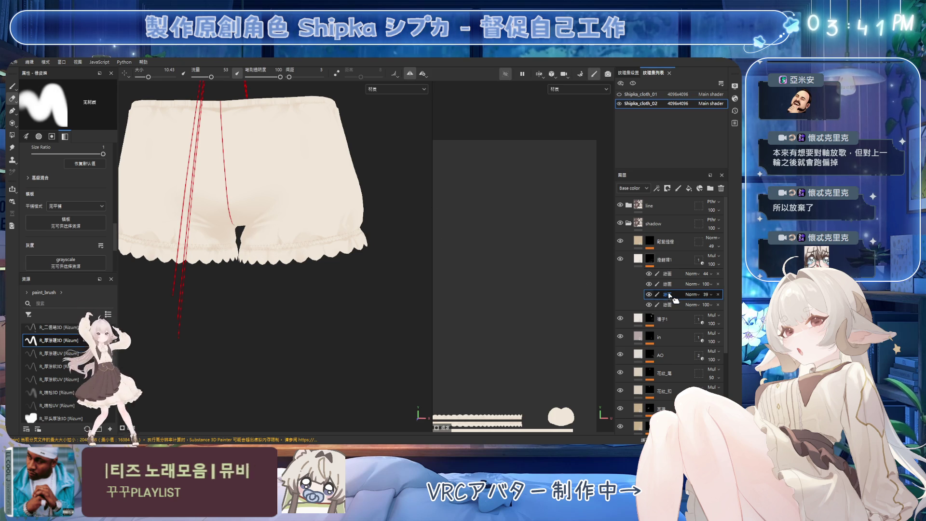
# Hide a paint sub-layer to compare shading, then paint again on the third sub-layer
pyautogui.click(650, 305)
pyautogui.click(651, 306)
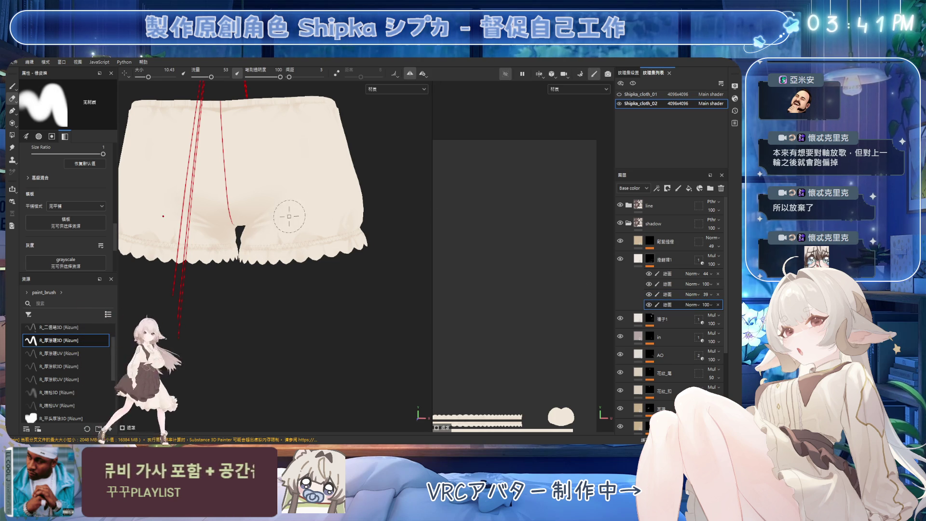
pyautogui.press('[')
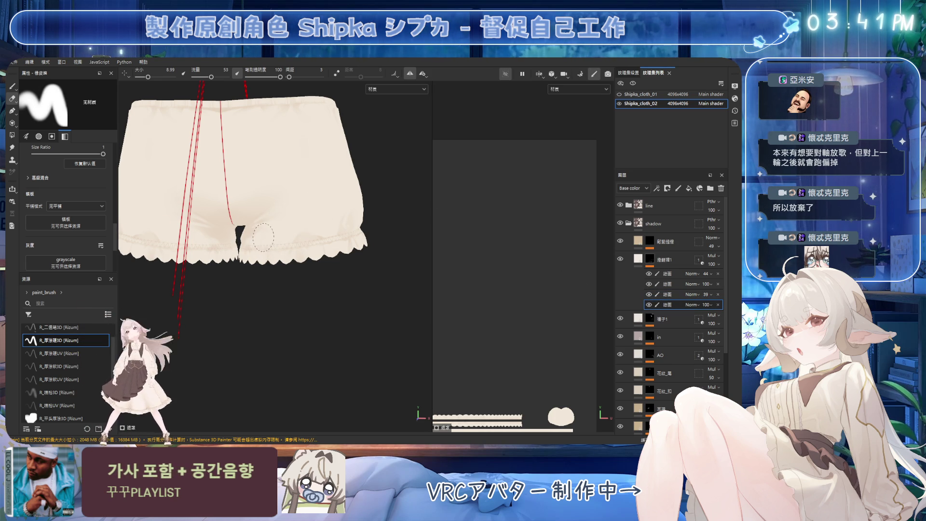
pyautogui.click(667, 294)
pyautogui.press('b')
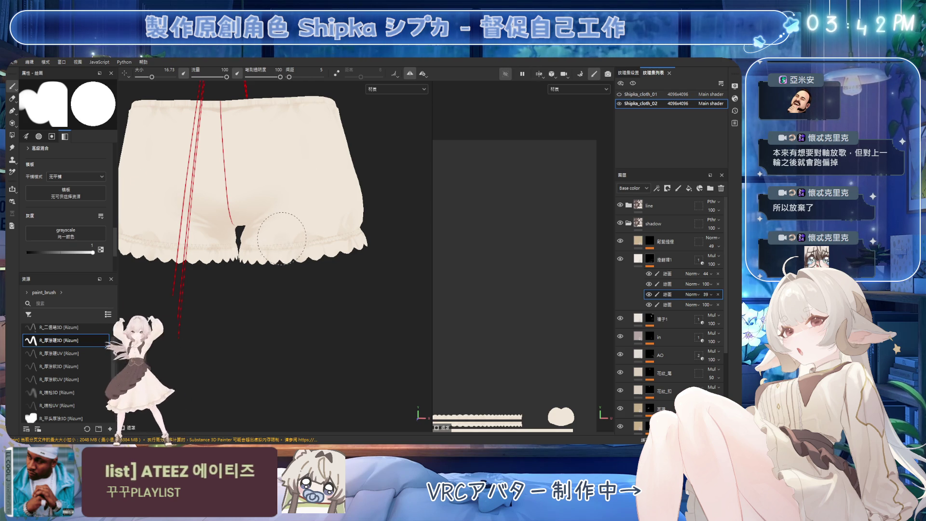
# Paint crotch shading with brush sizes 12 to 19, then erase with an eraser of about 15.65
pyautogui.keyDown('ctrl'); pyautogui.moveTo(268, 240); pyautogui.dragTo(258, 239, button='right'); pyautogui.keyUp('ctrl')
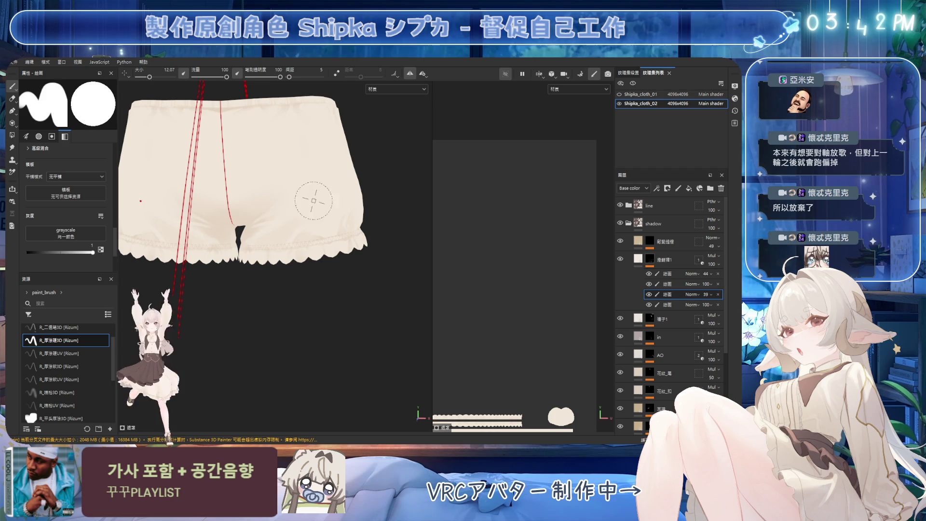
pyautogui.keyDown('ctrl'); pyautogui.moveTo(297, 198); pyautogui.dragTo(309, 197, button='right'); pyautogui.keyUp('ctrl')
pyautogui.keyDown('alt'); pyautogui.moveTo(355, 174); pyautogui.dragTo(336, 184); pyautogui.keyUp('alt')
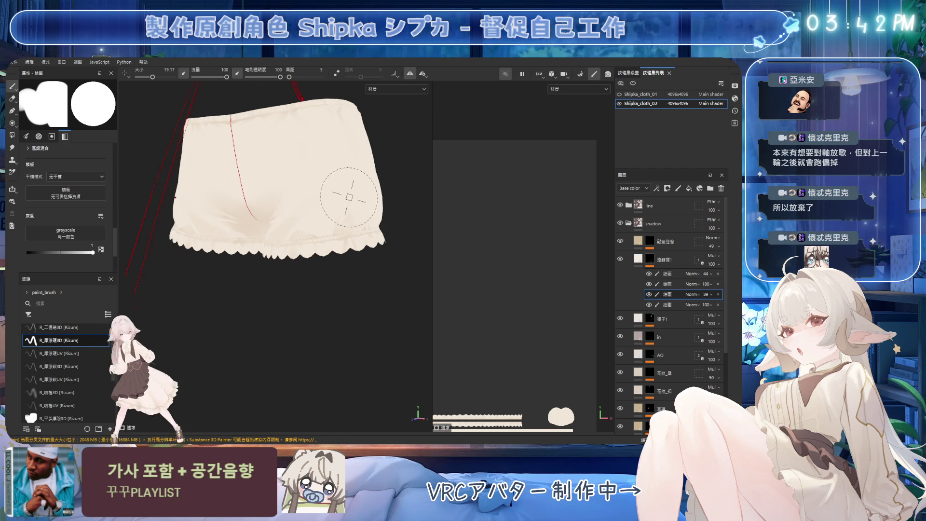
pyautogui.press('2')
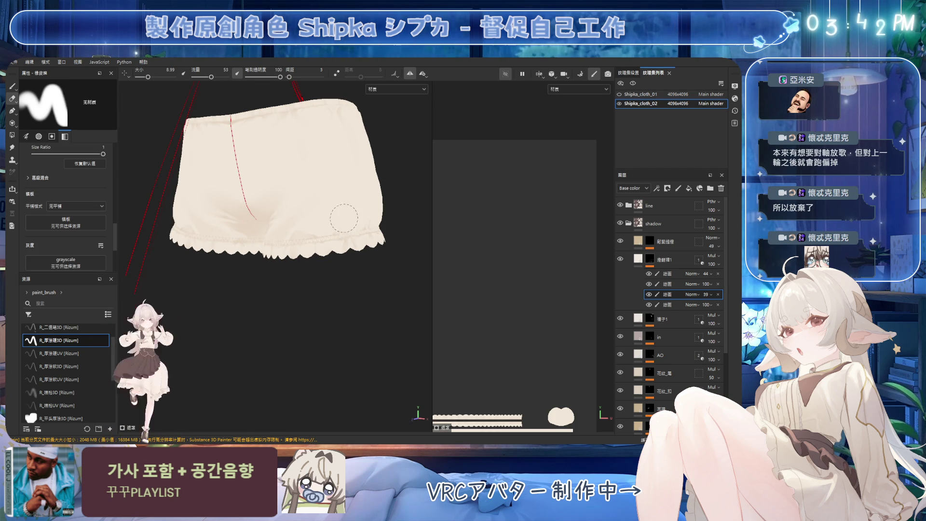
pyautogui.keyDown('ctrl'); pyautogui.moveTo(311, 220); pyautogui.dragTo(319, 221, button='right'); pyautogui.keyUp('ctrl')
pyautogui.moveTo(321, 197)
pyautogui.keyDown('alt'); pyautogui.mouseDown()
pyautogui.moveTo(359, 199)
pyautogui.moveTo(353, 148)
pyautogui.mouseUp(); pyautogui.keyUp('alt')
pyautogui.moveTo(291, 159)
pyautogui.keyDown('alt'); pyautogui.mouseDown()
pyautogui.moveTo(337, 174)
pyautogui.moveTo(329, 191)
pyautogui.mouseUp(); pyautogui.keyUp('alt')
pyautogui.scroll(2, 329, 191)
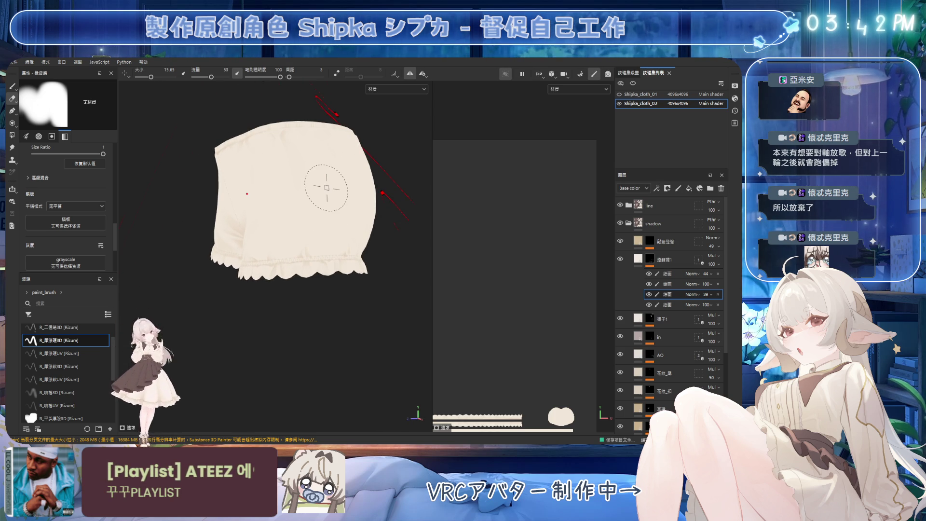
# Select the fourth paint sub-layer and resize the brush from about 19.7 down to 8.5
pyautogui.keyDown('alt'); pyautogui.moveTo(310, 190); pyautogui.dragTo(386, 208); pyautogui.keyUp('alt')
pyautogui.click(668, 304)
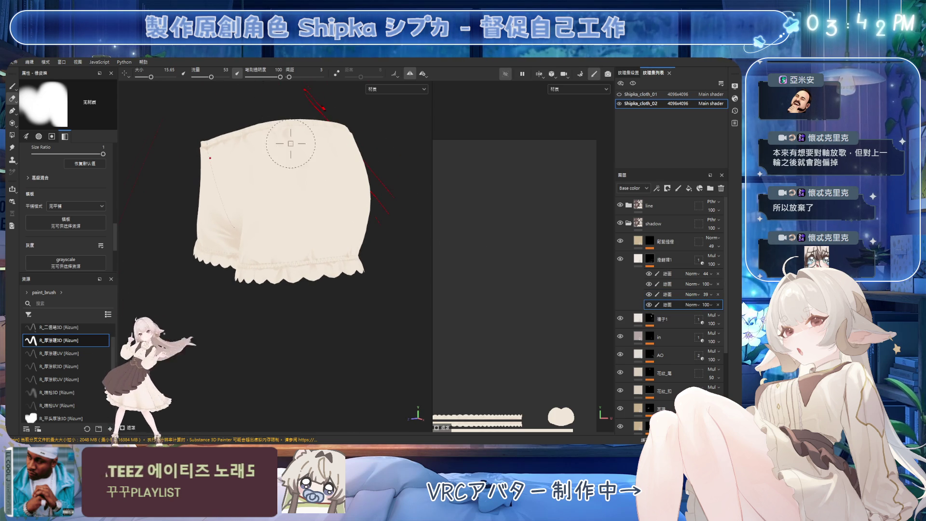
pyautogui.press(']')
pyautogui.press('[')
pyautogui.press('[')
pyautogui.press('[')
pyautogui.keyDown('alt'); pyautogui.moveTo(341, 206); pyautogui.dragTo(530, 241); pyautogui.keyUp('alt')
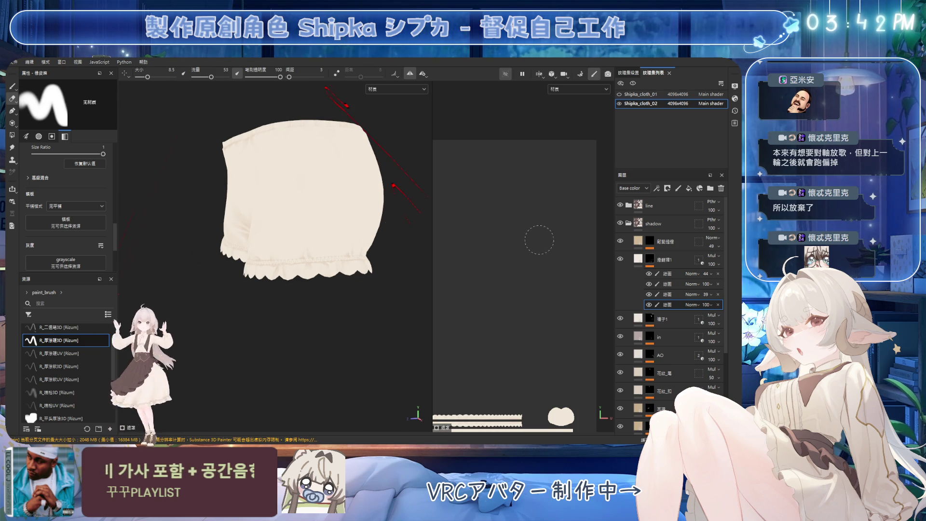
# On the third paint sub-layer, paint leg shading with a brush shrunk to about 6.8, then erase
pyautogui.click(668, 295)
pyautogui.press('1')
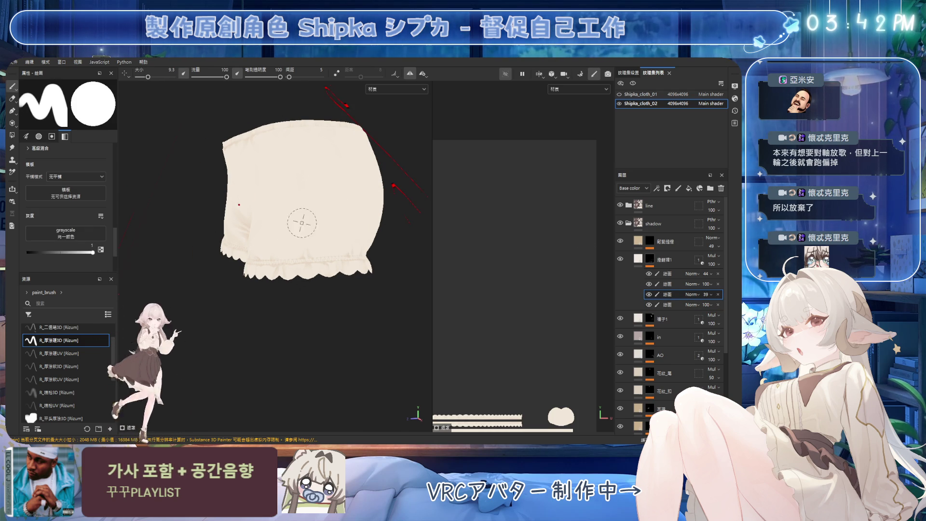
pyautogui.press('[')
pyautogui.keyDown('alt'); pyautogui.moveTo(331, 225); pyautogui.dragTo(295, 202); pyautogui.keyUp('alt')
pyautogui.press('[')
pyautogui.press('[')
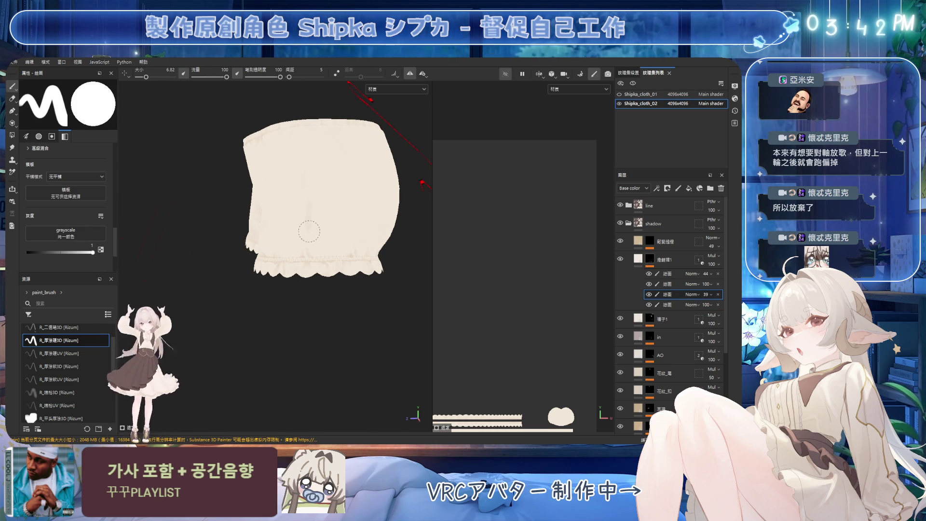
pyautogui.press('2')
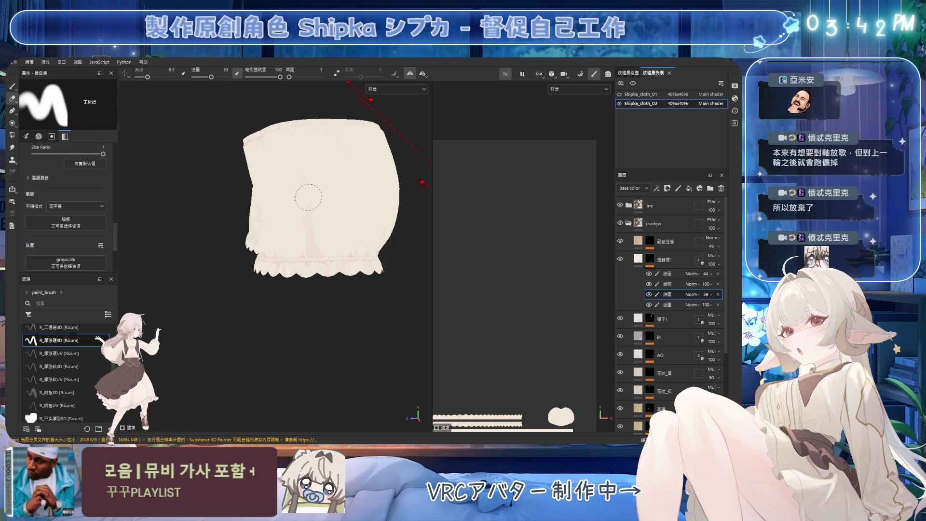
pyautogui.moveTo(336, 204)
pyautogui.keyDown('alt'); pyautogui.mouseDown()
pyautogui.moveTo(369, 228)
pyautogui.moveTo(324, 214)
pyautogui.mouseUp(); pyautogui.keyUp('alt')
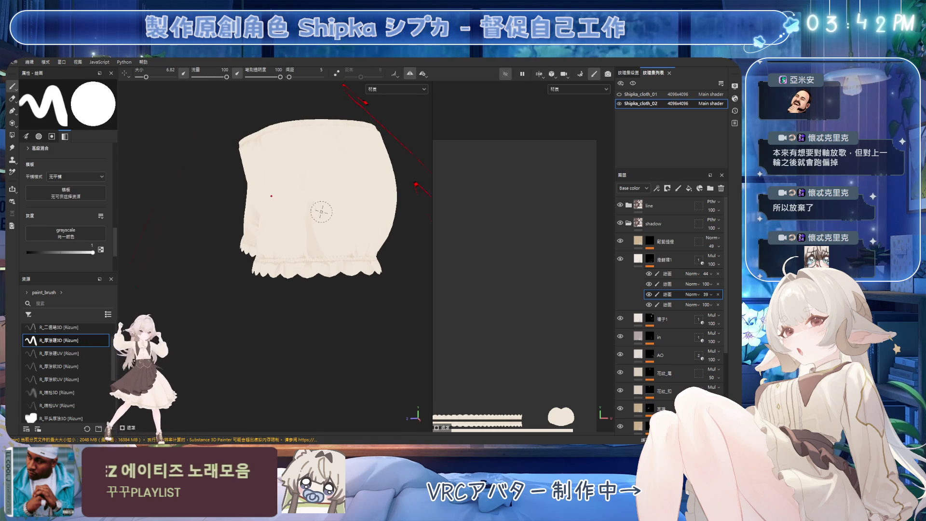
# Alternate painting and erasing the leg shading, enlarging the brush to about 10.6
pyautogui.press('1')
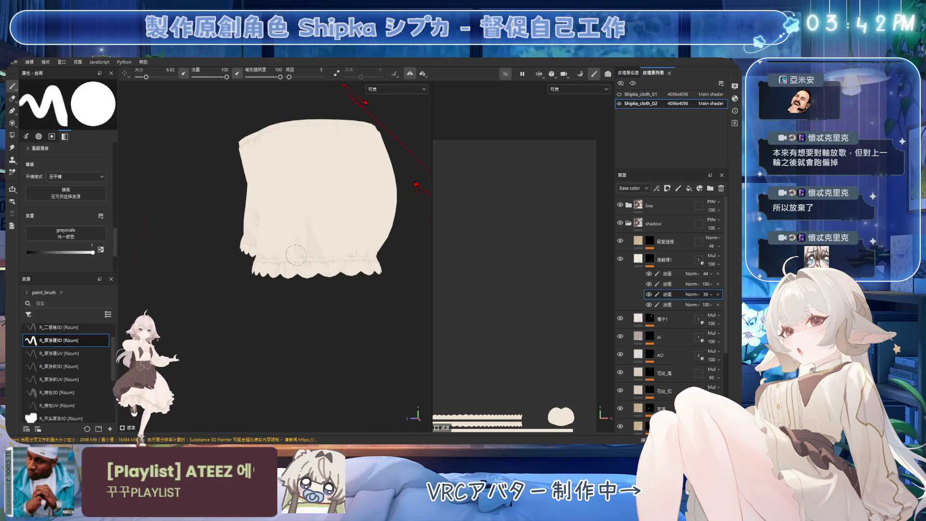
pyautogui.press('2')
pyautogui.moveTo(315, 187)
pyautogui.keyDown('alt'); pyautogui.mouseDown()
pyautogui.moveTo(314, 221)
pyautogui.moveTo(368, 205)
pyautogui.moveTo(324, 240)
pyautogui.mouseUp(); pyautogui.keyUp('alt')
pyautogui.press('1')
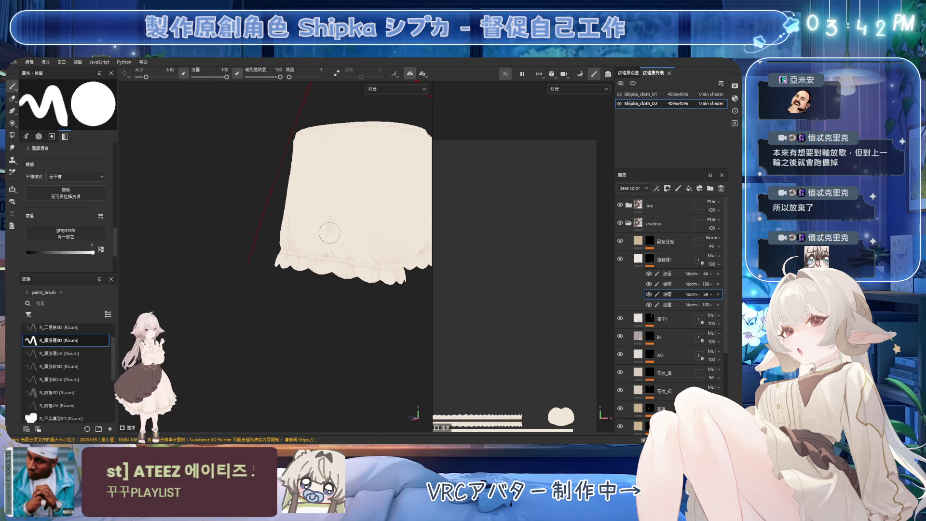
pyautogui.keyDown('ctrl'); pyautogui.moveTo(329, 235); pyautogui.dragTo(333, 241, button='right'); pyautogui.keyUp('ctrl')
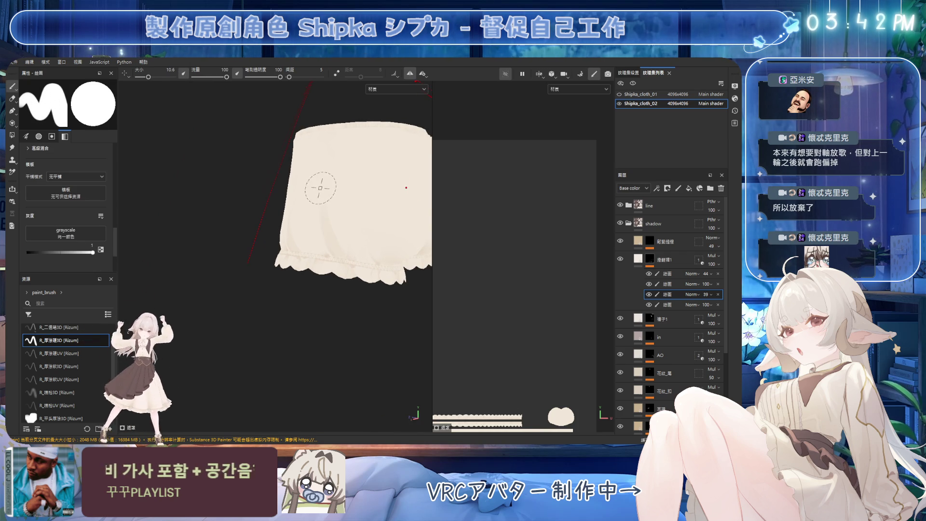
pyautogui.press('e')
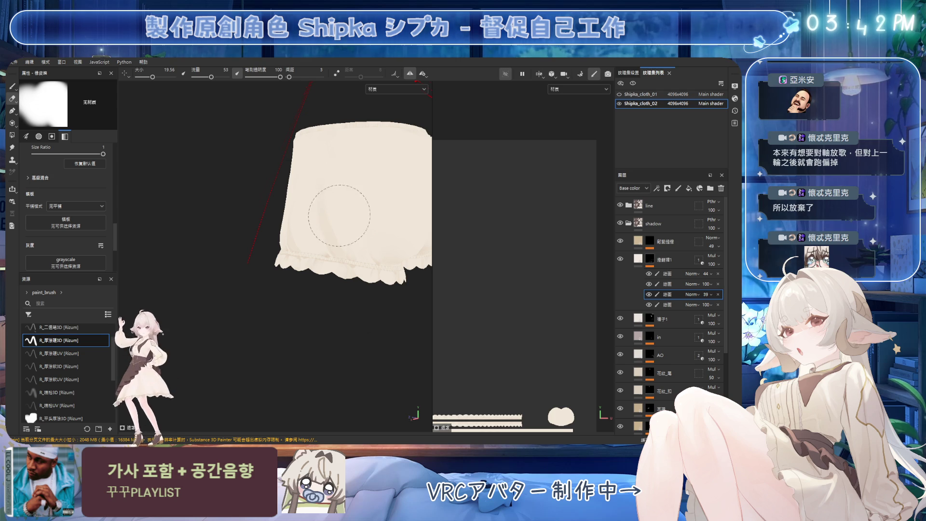
pyautogui.moveTo(372, 227)
pyautogui.keyDown('alt'); pyautogui.mouseDown()
pyautogui.moveTo(399, 207)
pyautogui.moveTo(366, 232)
pyautogui.moveTo(375, 197)
pyautogui.moveTo(320, 219)
pyautogui.mouseUp(); pyautogui.keyUp('alt')
pyautogui.press('1')
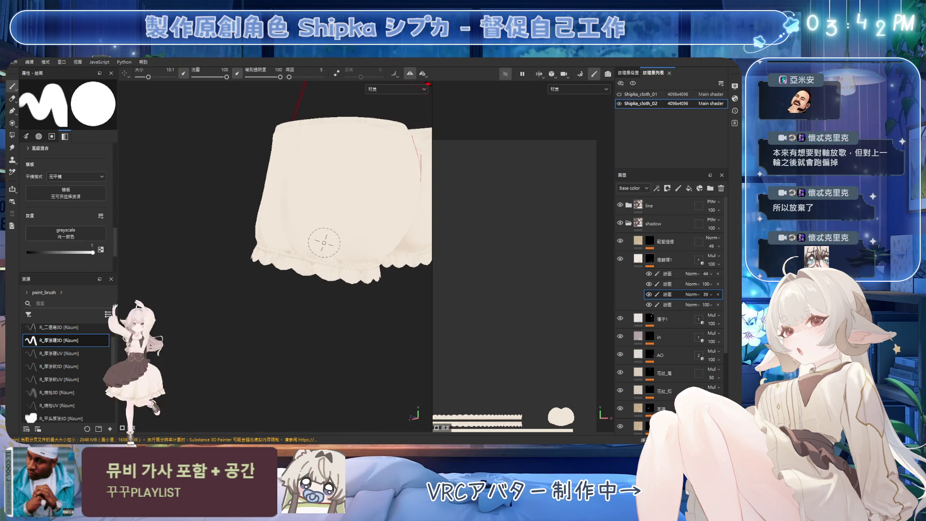
# Blend the leg folds with a larger brush, then a smaller brush for fine strokes
pyautogui.keyDown('ctrl'); pyautogui.moveTo(317, 250); pyautogui.dragTo(324, 246, button='right'); pyautogui.keyUp('ctrl')
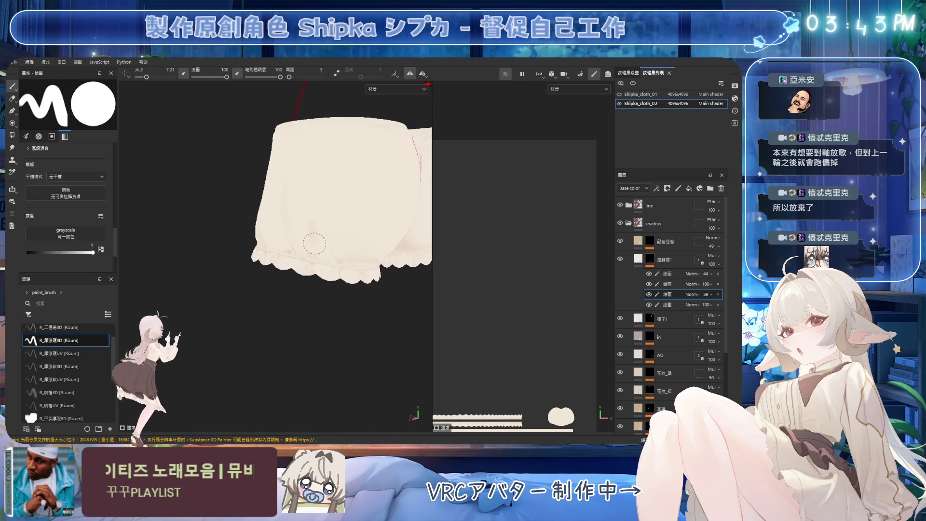
pyautogui.press('2')
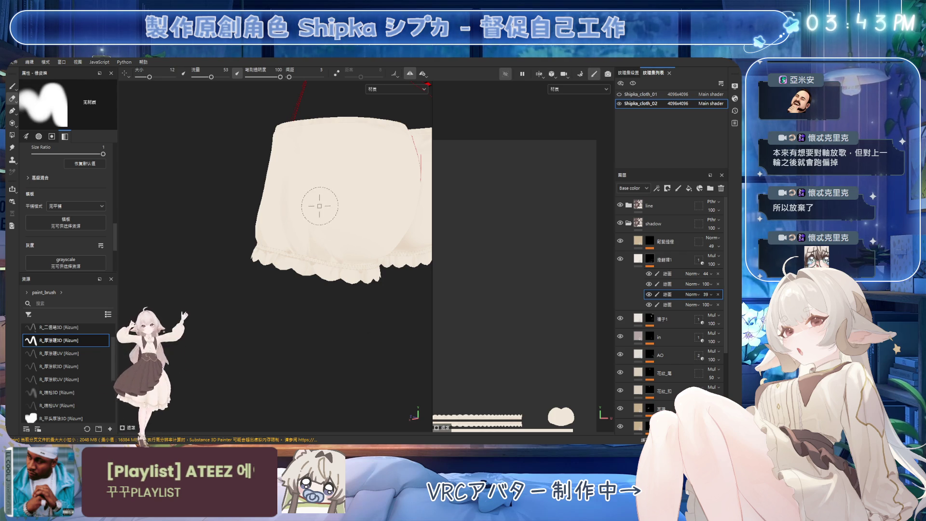
pyautogui.press('1')
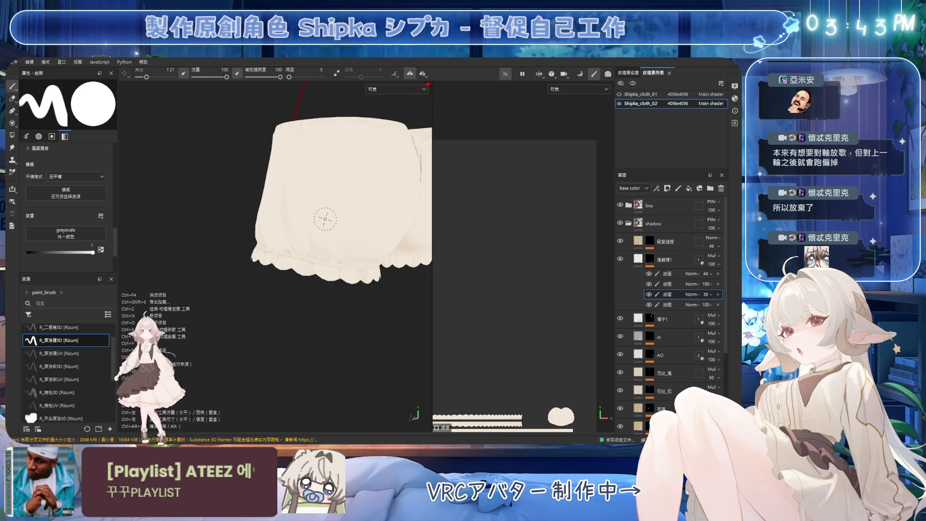
pyautogui.keyDown('ctrl'); pyautogui.moveTo(325, 219); pyautogui.dragTo(311, 239, button='right'); pyautogui.keyUp('ctrl')
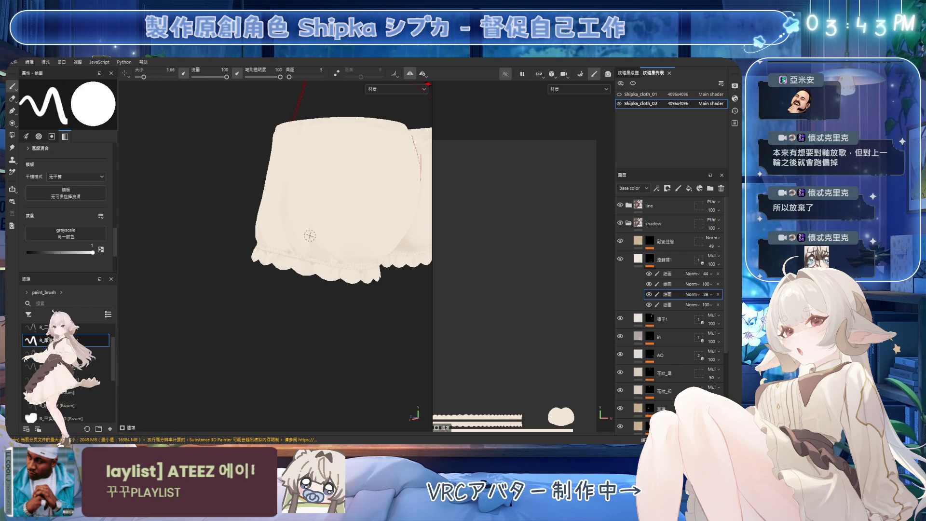
pyautogui.press('2')
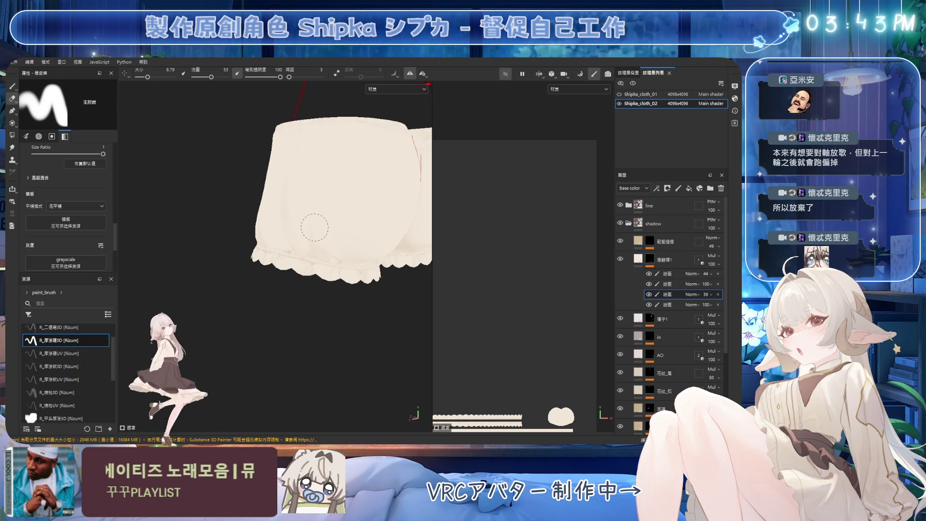
pyautogui.press('1')
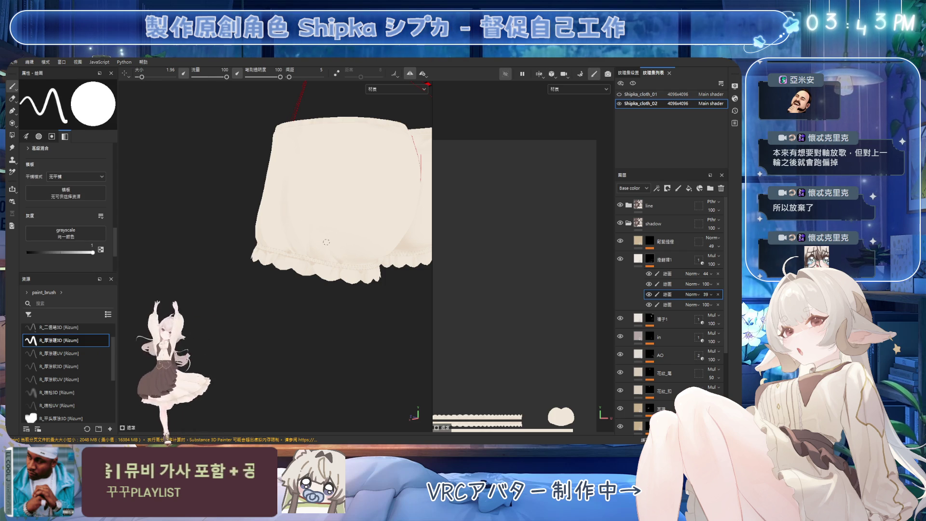
pyautogui.keyDown('ctrl'); pyautogui.moveTo(343, 264); pyautogui.dragTo(330, 245, button='right'); pyautogui.keyUp('ctrl')
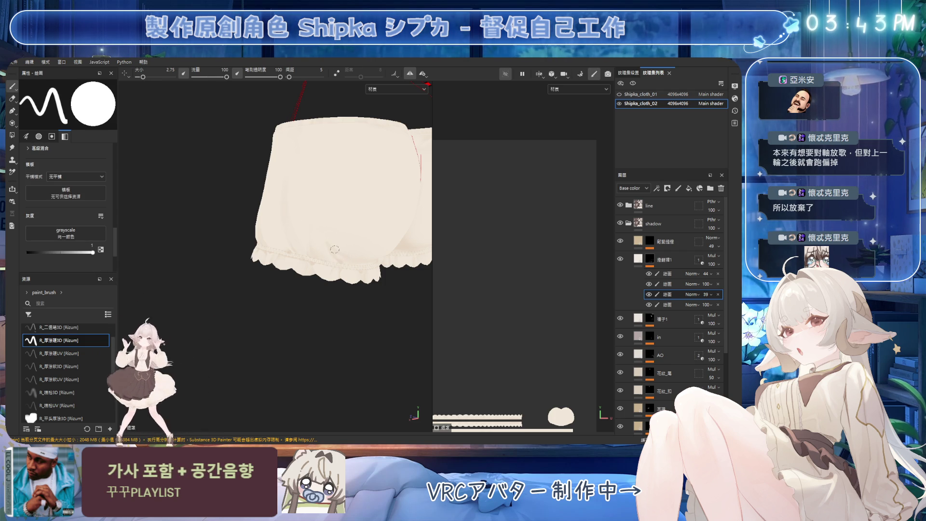
# Soften the shading near the leg cuff with a large soft eraser, checking from behind
pyautogui.keyDown('alt'); pyautogui.moveTo(343, 260); pyautogui.dragTo(349, 256); pyautogui.keyUp('alt')
pyautogui.press('2')
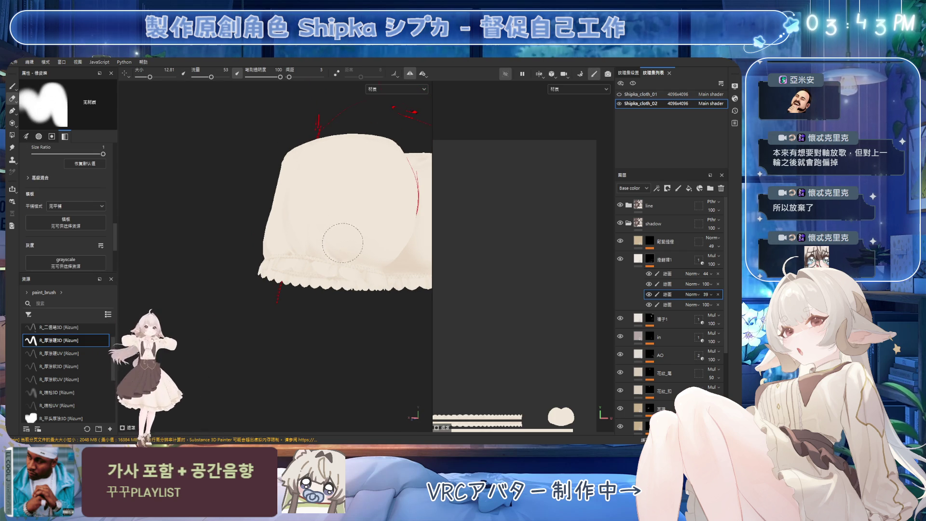
pyautogui.keyDown('ctrl'); pyautogui.moveTo(350, 256); pyautogui.dragTo(352, 253, button='right'); pyautogui.keyUp('ctrl')
pyautogui.moveTo(308, 231)
pyautogui.keyDown('alt'); pyautogui.mouseDown()
pyautogui.moveTo(314, 202)
pyautogui.moveTo(377, 220)
pyautogui.mouseUp(); pyautogui.keyUp('alt')
pyautogui.scroll(5, 376, 220)
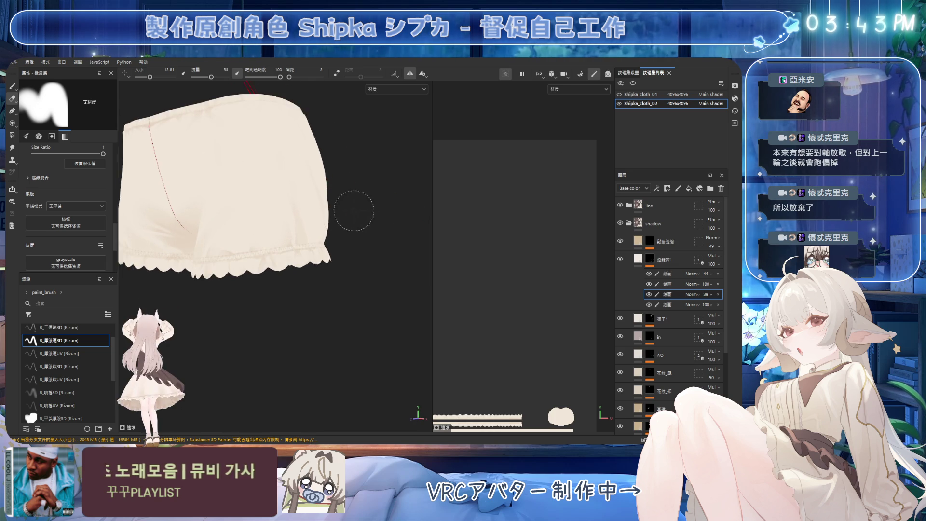
pyautogui.moveTo(296, 230)
pyautogui.keyDown('alt'); pyautogui.mouseDown()
pyautogui.moveTo(268, 217)
pyautogui.moveTo(305, 269)
pyautogui.moveTo(346, 239)
pyautogui.mouseUp(); pyautogui.keyUp('alt')
# Paint and softly erase shading on the front of the leg with a larger eraser
pyautogui.press('1')
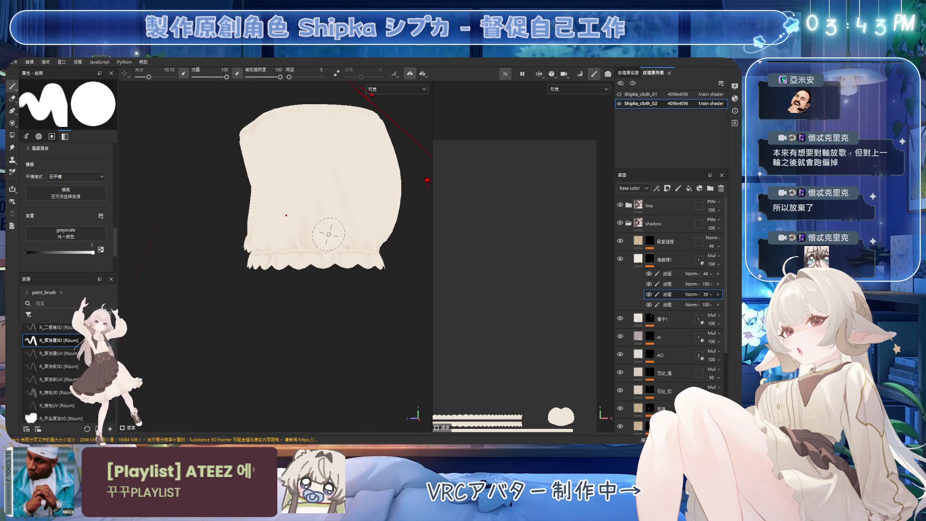
pyautogui.press('2')
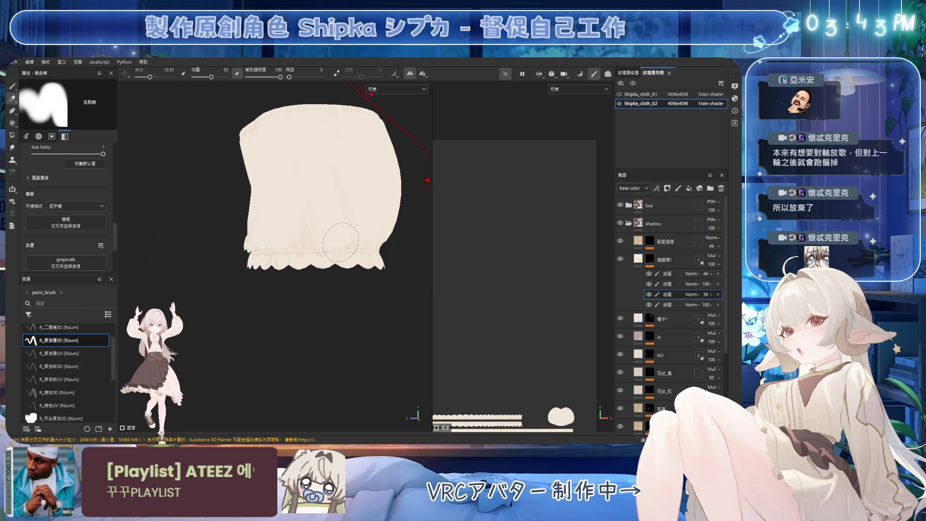
pyautogui.moveTo(285, 290)
pyautogui.keyDown('alt'); pyautogui.mouseDown()
pyautogui.moveTo(260, 310)
pyautogui.moveTo(302, 310)
pyautogui.moveTo(335, 229)
pyautogui.mouseUp(); pyautogui.keyUp('alt')
pyautogui.press('1')
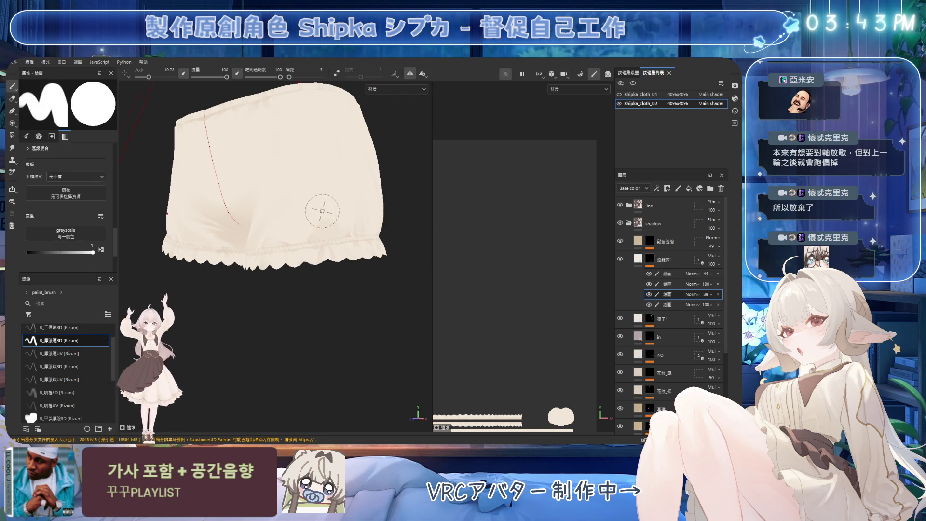
pyautogui.press('2')
# Touch up the leg shading from the front and side with paint and eraser
pyautogui.moveTo(289, 227)
pyautogui.keyDown('alt'); pyautogui.mouseDown()
pyautogui.moveTo(269, 243)
pyautogui.moveTo(250, 231)
pyautogui.mouseUp(); pyautogui.keyUp('alt')
pyautogui.press('1')
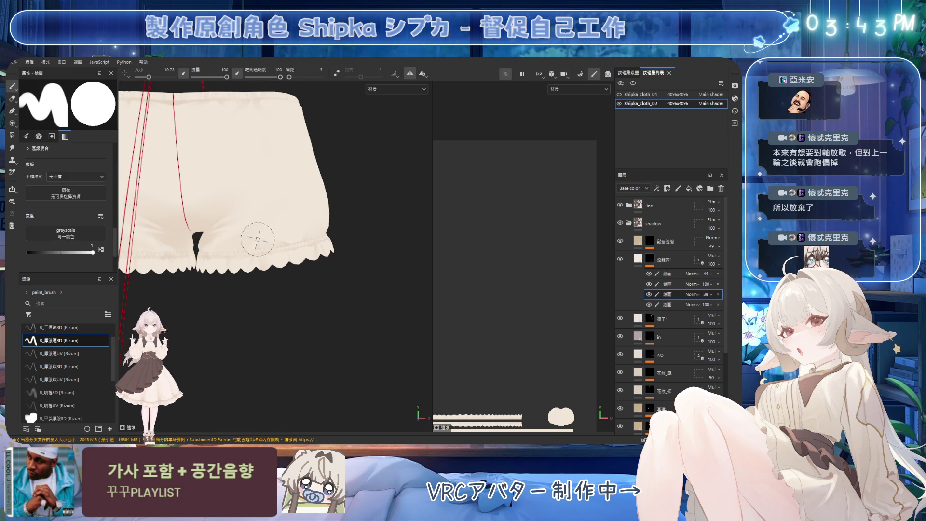
pyautogui.press('2')
pyautogui.moveTo(241, 198)
pyautogui.keyDown('alt'); pyautogui.mouseDown()
pyautogui.moveTo(255, 188)
pyautogui.moveTo(290, 242)
pyautogui.moveTo(237, 247)
pyautogui.moveTo(238, 262)
pyautogui.moveTo(314, 273)
pyautogui.mouseUp(); pyautogui.keyUp('alt')
pyautogui.keyDown('alt'); pyautogui.moveTo(293, 191); pyautogui.dragTo(331, 210); pyautogui.keyUp('alt')
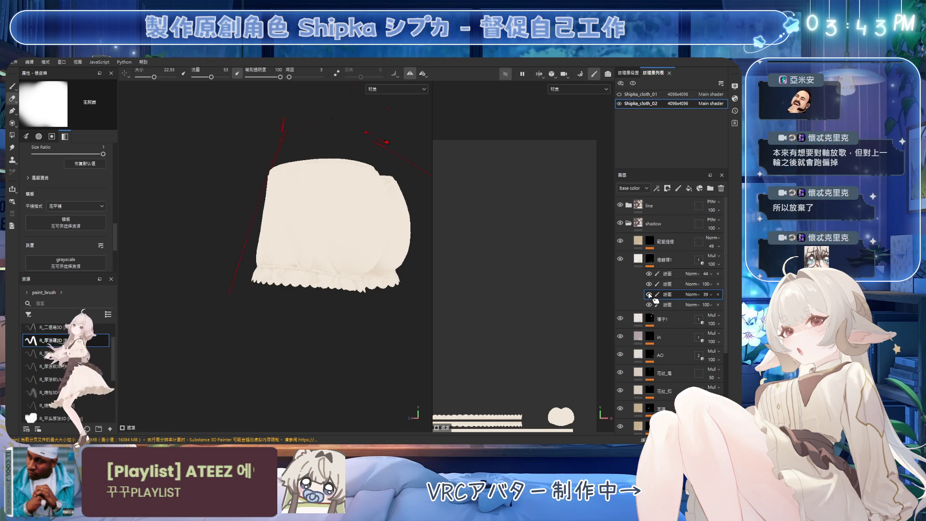
# Paint soft shading around the crotch, resizing the brush, viewed from the back and side
pyautogui.moveTo(305, 279)
pyautogui.keyDown('alt'); pyautogui.mouseDown()
pyautogui.moveTo(323, 285)
pyautogui.moveTo(310, 258)
pyautogui.moveTo(311, 351)
pyautogui.moveTo(217, 269)
pyautogui.moveTo(368, 305)
pyautogui.mouseUp(); pyautogui.keyUp('alt')
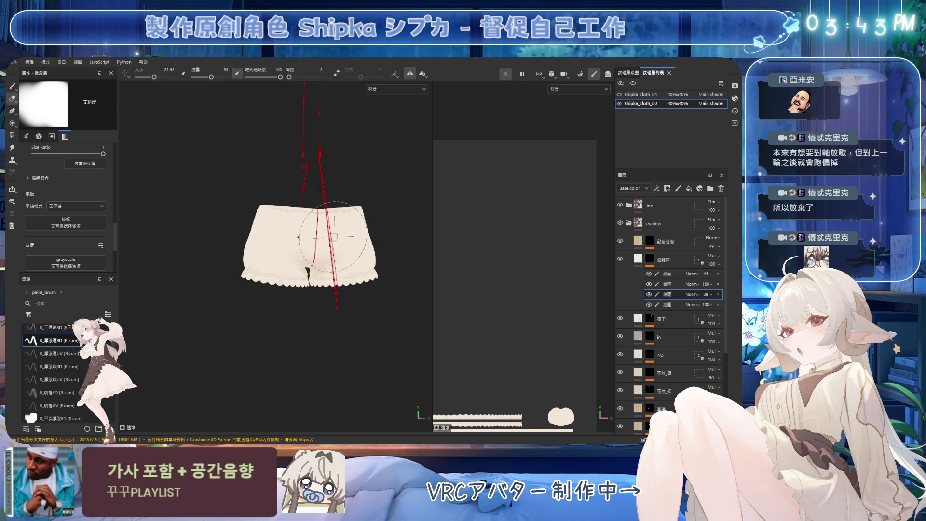
pyautogui.scroll(3, 273, 222)
pyautogui.moveTo(326, 276)
pyautogui.keyDown('alt'); pyautogui.mouseDown()
pyautogui.moveTo(341, 283)
pyautogui.moveTo(314, 283)
pyautogui.mouseUp(); pyautogui.keyUp('alt')
pyautogui.scroll(3, 314, 283)
pyautogui.press('p')
pyautogui.moveTo(324, 226)
pyautogui.keyDown('alt'); pyautogui.mouseDown()
pyautogui.moveTo(399, 244)
pyautogui.moveTo(296, 273)
pyautogui.moveTo(324, 236)
pyautogui.moveTo(328, 206)
pyautogui.mouseUp(); pyautogui.keyUp('alt')
pyautogui.press('[')
pyautogui.press('[')
pyautogui.press('[')
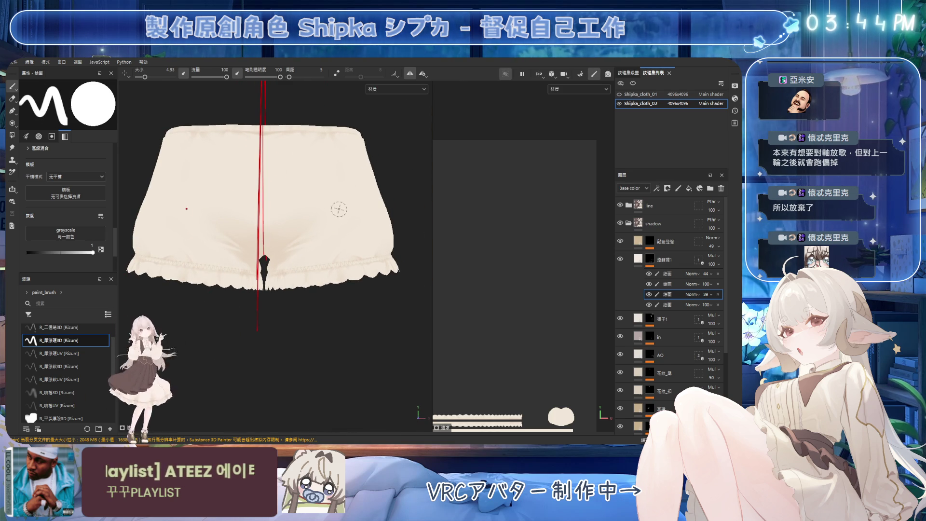
pyautogui.press(']')
pyautogui.press(']')
pyautogui.press(']')
pyautogui.keyDown('alt'); pyautogui.moveTo(304, 262); pyautogui.dragTo(284, 272); pyautogui.keyUp('alt')
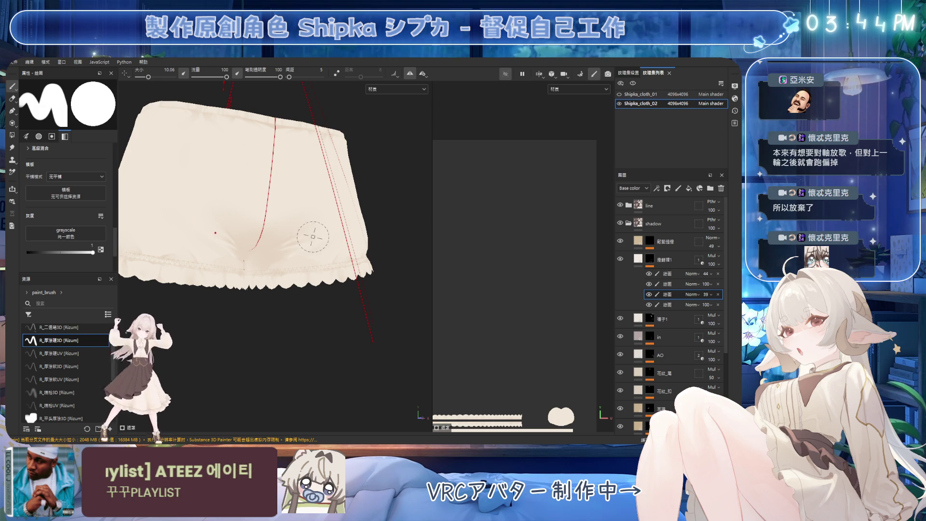
# Erase crotch shading with a smaller eraser from the front, then repaint
pyautogui.press('e')
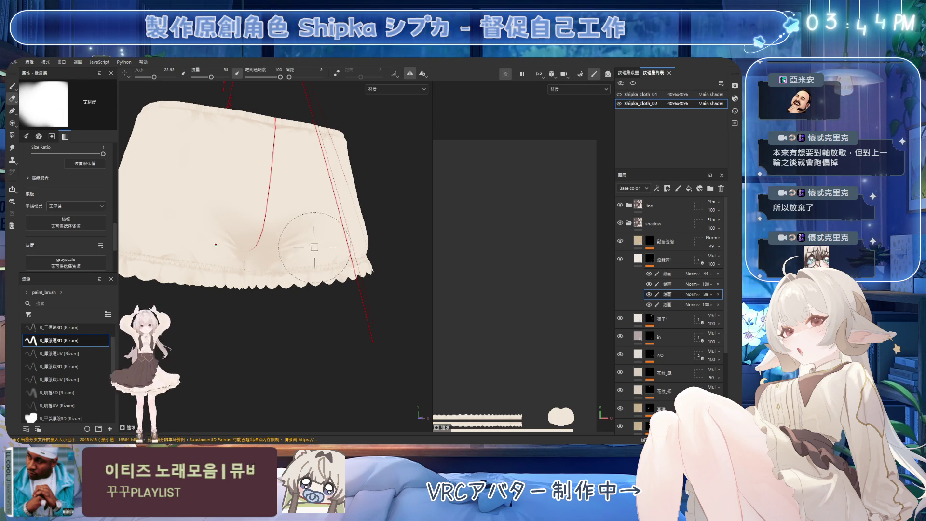
pyautogui.press('[')
pyautogui.press('[')
pyautogui.press('[')
pyautogui.keyDown('alt'); pyautogui.moveTo(323, 263); pyautogui.dragTo(260, 284); pyautogui.keyUp('alt')
pyautogui.press('b')
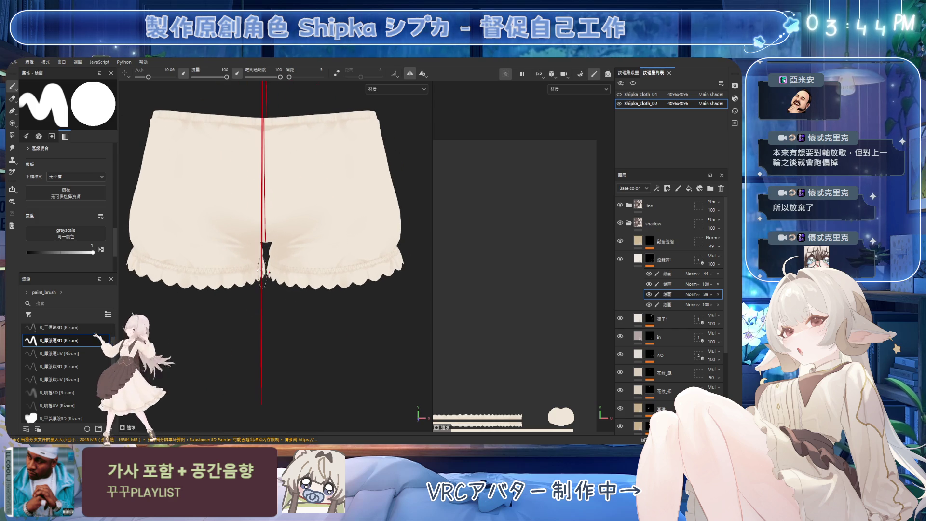
pyautogui.moveTo(264, 248)
pyautogui.keyDown('alt'); pyautogui.mouseDown()
pyautogui.moveTo(252, 385)
pyautogui.moveTo(244, 383)
pyautogui.moveTo(275, 244)
pyautogui.moveTo(230, 248)
pyautogui.moveTo(324, 231)
pyautogui.moveTo(248, 244)
pyautogui.mouseUp(); pyautogui.keyUp('alt')
pyautogui.scroll(6, 310, 248)
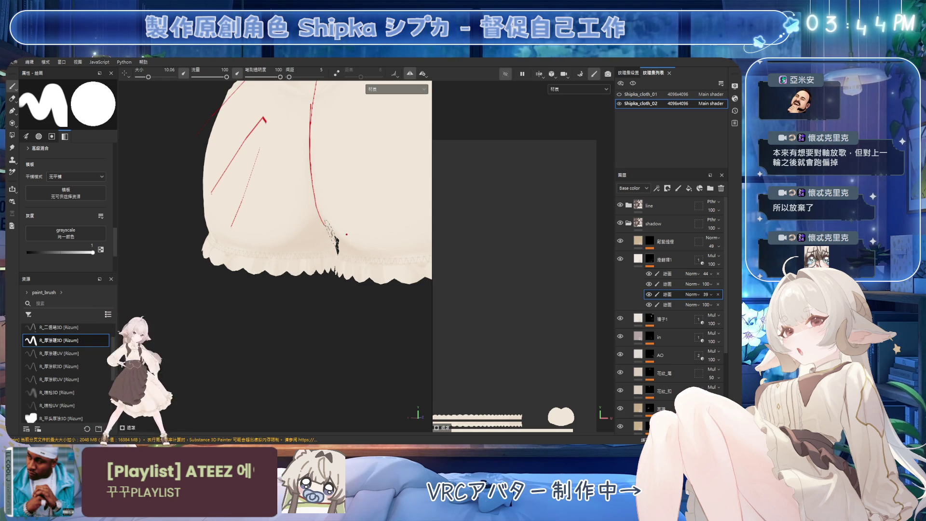
# Check the crotch shading from back and side, then select the next paint sub-layer down
pyautogui.moveTo(362, 179)
pyautogui.keyDown('alt'); pyautogui.mouseDown()
pyautogui.moveTo(306, 212)
pyautogui.moveTo(346, 264)
pyautogui.moveTo(337, 237)
pyautogui.moveTo(326, 238)
pyautogui.mouseUp(); pyautogui.keyUp('alt')
pyautogui.moveTo(238, 226)
pyautogui.keyDown('alt'); pyautogui.mouseDown()
pyautogui.moveTo(304, 224)
pyautogui.moveTo(260, 240)
pyautogui.moveTo(217, 239)
pyautogui.moveTo(306, 215)
pyautogui.mouseUp(); pyautogui.keyUp('alt')
pyautogui.keyDown('alt'); pyautogui.moveTo(290, 229); pyautogui.dragTo(336, 212); pyautogui.keyUp('alt')
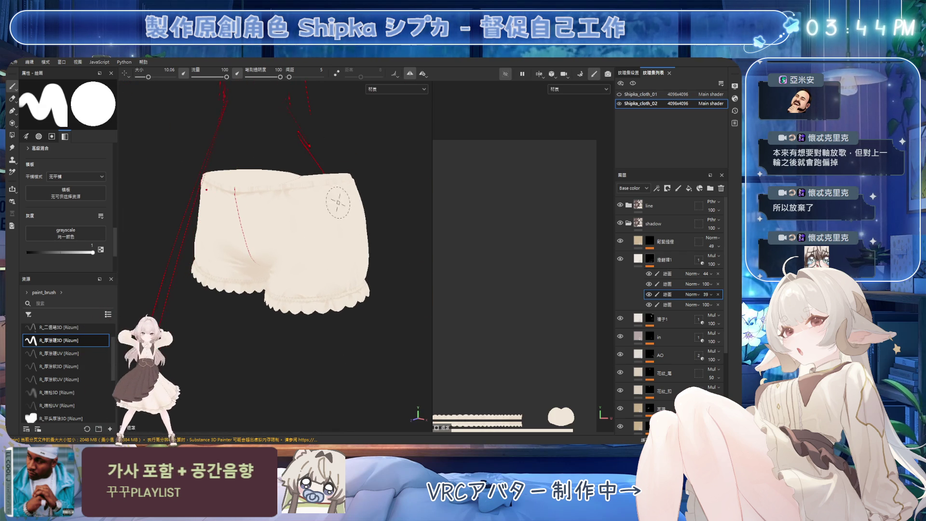
pyautogui.click(656, 305)
pyautogui.scroll(8, 322, 208)
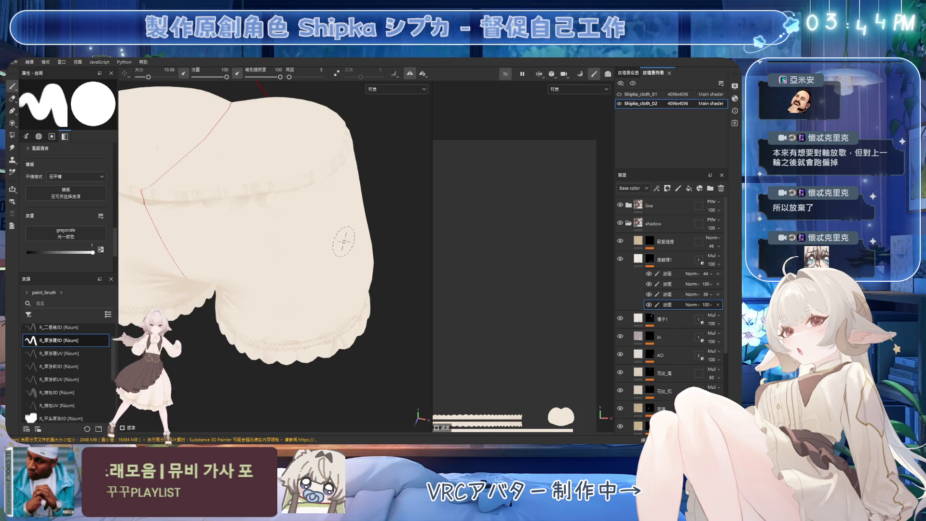
# Shrink the brush to a very fine size and paint and erase shading on the seat
pyautogui.press('[')
pyautogui.press('[')
pyautogui.press('[')
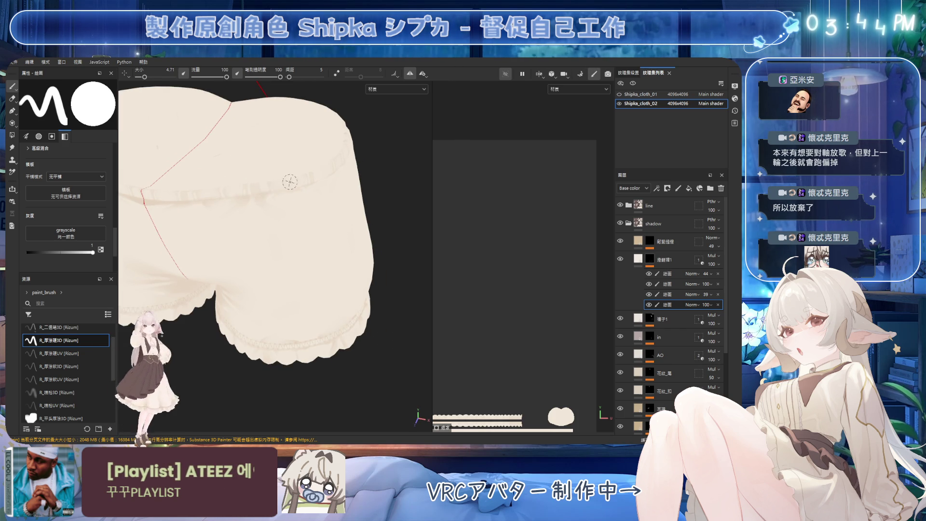
pyautogui.press('[')
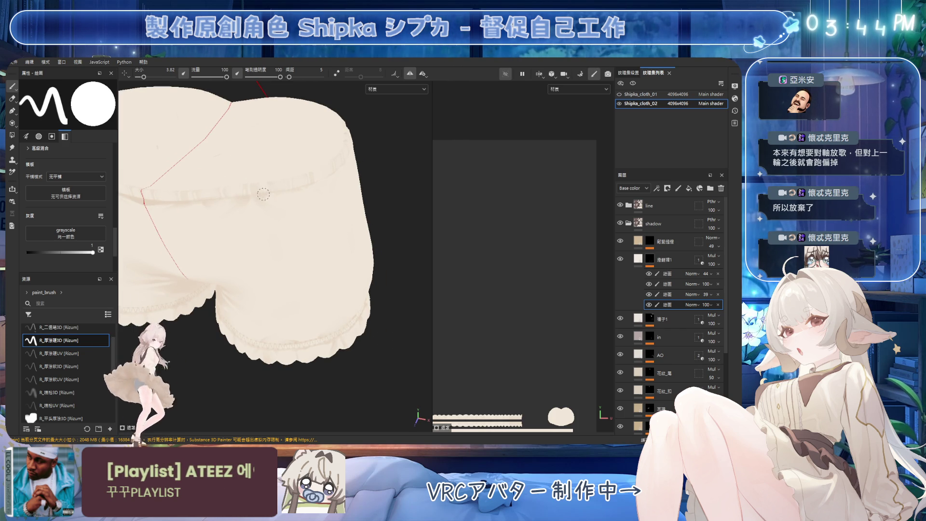
pyautogui.press('[')
pyautogui.press('[')
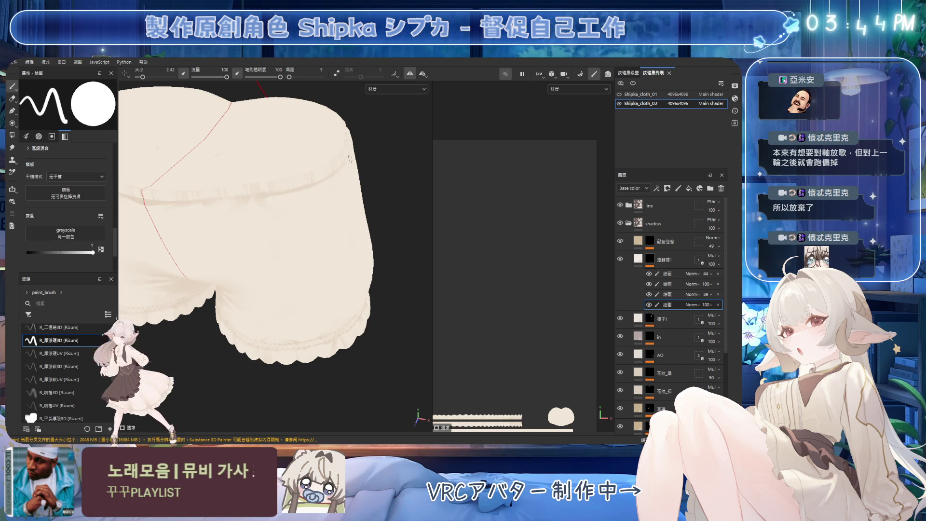
pyautogui.scroll(-3, 252, 190)
pyautogui.moveTo(294, 210)
pyautogui.keyDown('alt'); pyautogui.mouseDown()
pyautogui.moveTo(281, 190)
pyautogui.moveTo(398, 192)
pyautogui.moveTo(283, 244)
pyautogui.moveTo(372, 223)
pyautogui.moveTo(317, 215)
pyautogui.mouseUp(); pyautogui.keyUp('alt')
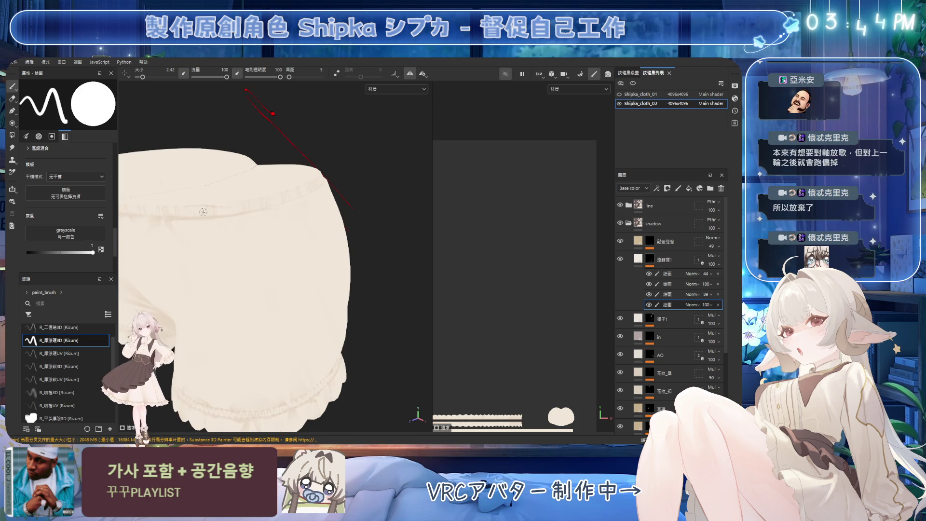
pyautogui.press('e')
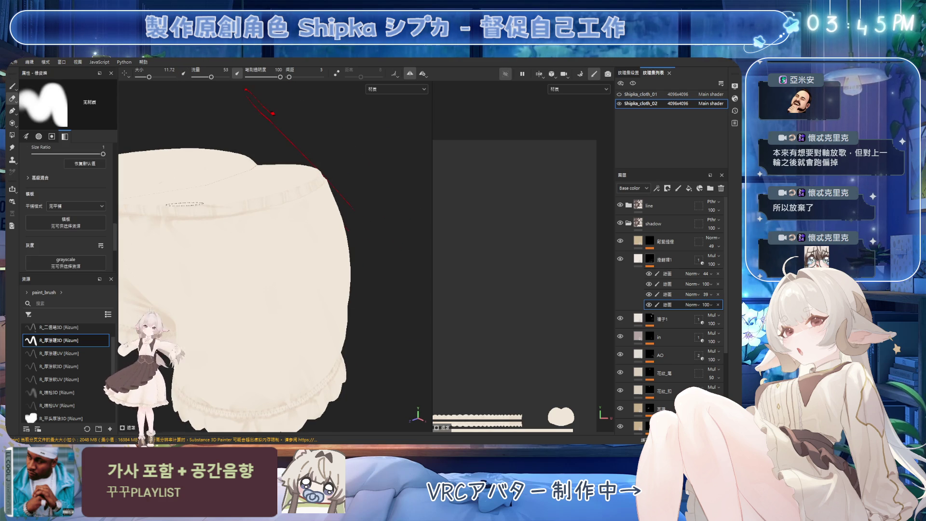
pyautogui.press('1')
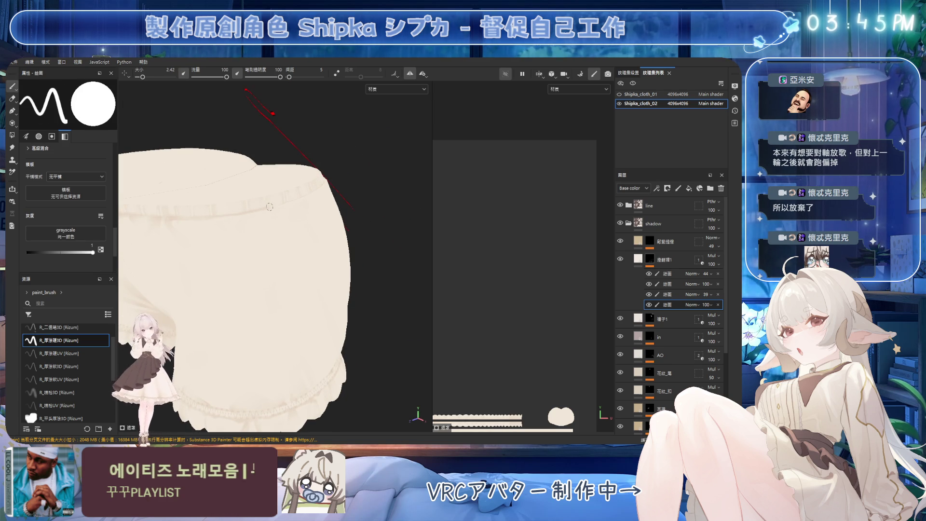
# Erase stray strokes along the waistband viewed from above, then resume painting
pyautogui.moveTo(306, 192)
pyautogui.keyDown('alt'); pyautogui.mouseDown()
pyautogui.moveTo(309, 260)
pyautogui.moveTo(325, 183)
pyautogui.moveTo(309, 162)
pyautogui.mouseUp(); pyautogui.keyUp('alt')
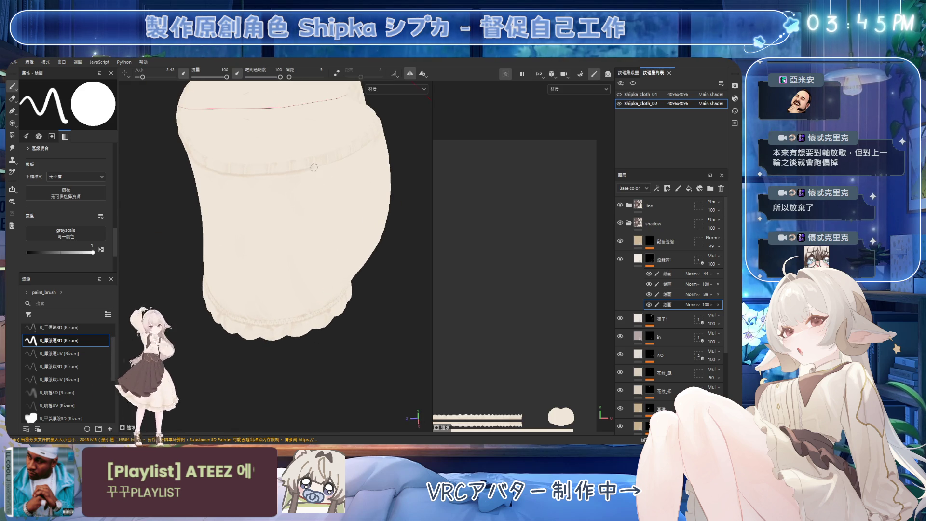
pyautogui.moveTo(366, 146)
pyautogui.keyDown('alt'); pyautogui.mouseDown()
pyautogui.moveTo(320, 129)
pyautogui.moveTo(327, 197)
pyautogui.moveTo(265, 235)
pyautogui.moveTo(217, 217)
pyautogui.moveTo(271, 250)
pyautogui.mouseUp(); pyautogui.keyUp('alt')
pyautogui.press('e')
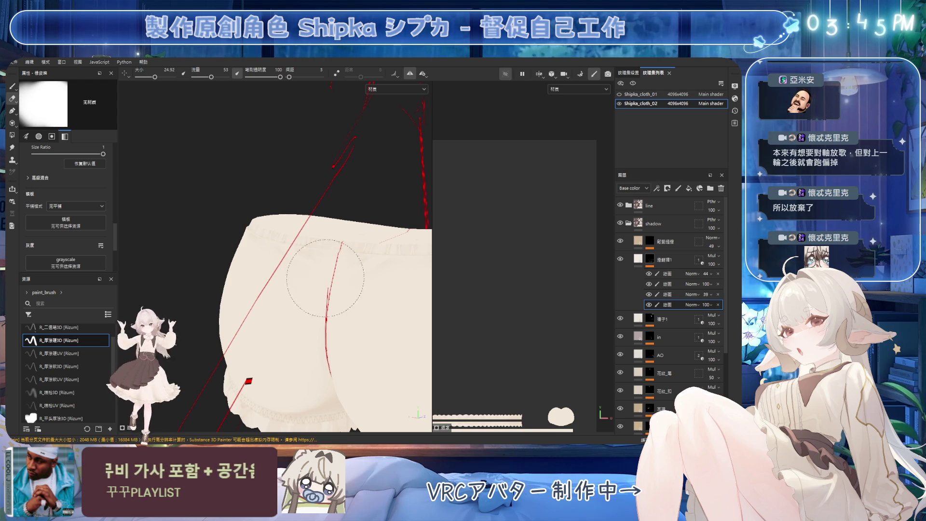
pyautogui.moveTo(318, 276)
pyautogui.keyDown('alt'); pyautogui.mouseDown()
pyautogui.moveTo(326, 290)
pyautogui.moveTo(262, 265)
pyautogui.moveTo(299, 225)
pyautogui.moveTo(235, 214)
pyautogui.mouseUp(); pyautogui.keyUp('alt')
pyautogui.press('p')
# Shade the back waistband, then shrink the eraser to a fine tip of about 3.84
pyautogui.moveTo(282, 232)
pyautogui.keyDown('alt'); pyautogui.mouseDown()
pyautogui.moveTo(244, 209)
pyautogui.moveTo(289, 232)
pyautogui.mouseUp(); pyautogui.keyUp('alt')
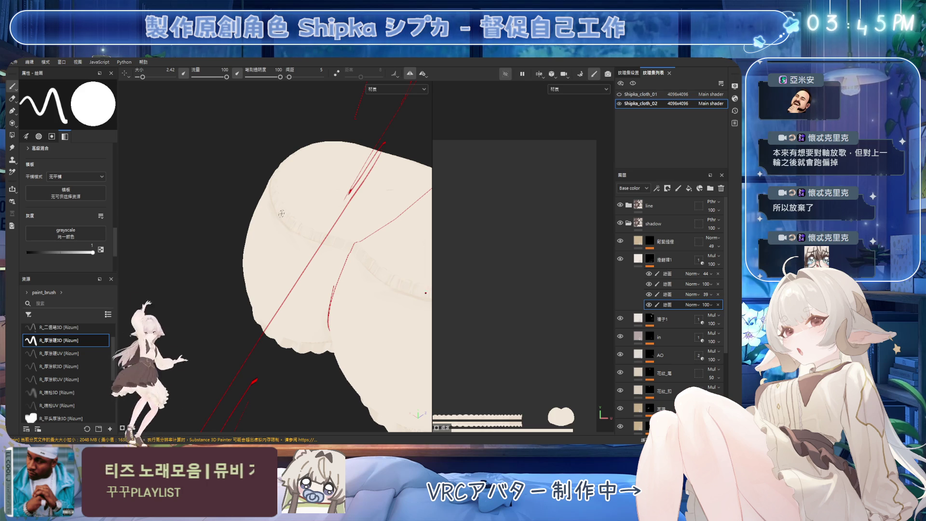
pyautogui.moveTo(304, 240)
pyautogui.keyDown('alt'); pyautogui.mouseDown()
pyautogui.moveTo(311, 234)
pyautogui.moveTo(309, 244)
pyautogui.mouseUp(); pyautogui.keyUp('alt')
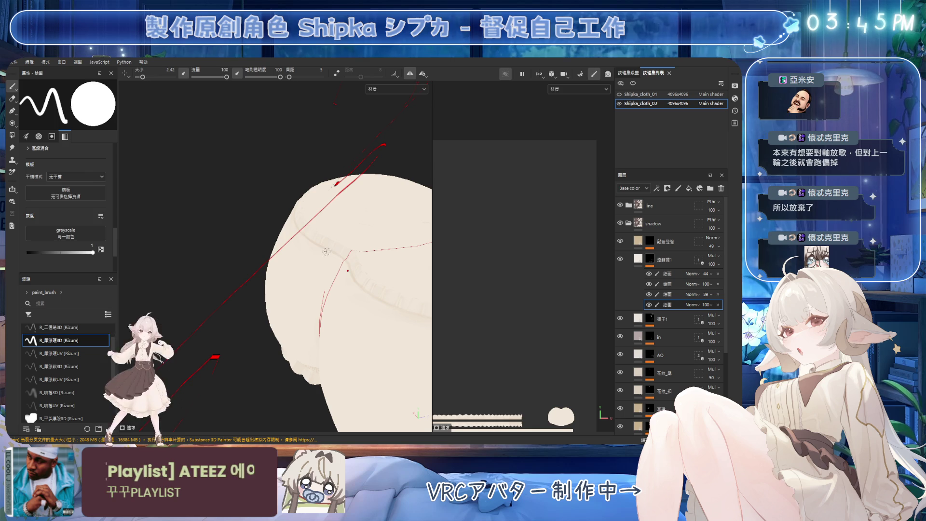
pyautogui.press('e')
pyautogui.keyDown('ctrl'); pyautogui.moveTo(314, 255); pyautogui.dragTo(296, 231, button='right'); pyautogui.keyUp('ctrl')
# Save the project with Ctrl+S
pyautogui.moveTo(315, 253)
pyautogui.keyDown('alt'); pyautogui.mouseDown()
pyautogui.moveTo(343, 242)
pyautogui.moveTo(347, 227)
pyautogui.moveTo(333, 223)
pyautogui.mouseUp(); pyautogui.keyUp('alt')
pyautogui.hotkey('ctrl', 's')
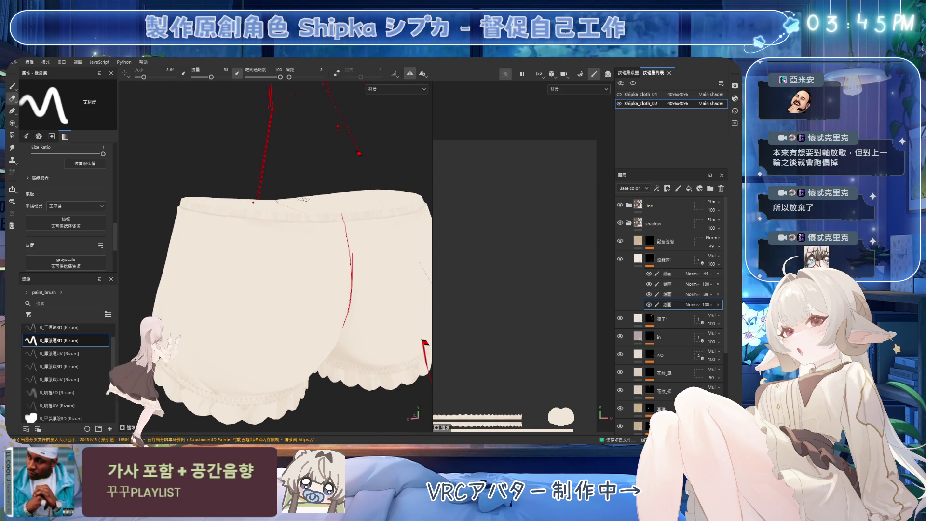
pyautogui.moveTo(260, 205)
pyautogui.keyDown('alt'); pyautogui.mouseDown()
pyautogui.moveTo(375, 192)
pyautogui.moveTo(364, 181)
pyautogui.moveTo(381, 160)
pyautogui.moveTo(290, 172)
pyautogui.mouseUp(); pyautogui.keyUp('alt')
# Paint soft shading down the side of one leg below the waistband
pyautogui.keyDown('ctrl'); pyautogui.moveTo(290, 171); pyautogui.dragTo(309, 172, button='right'); pyautogui.keyUp('ctrl')
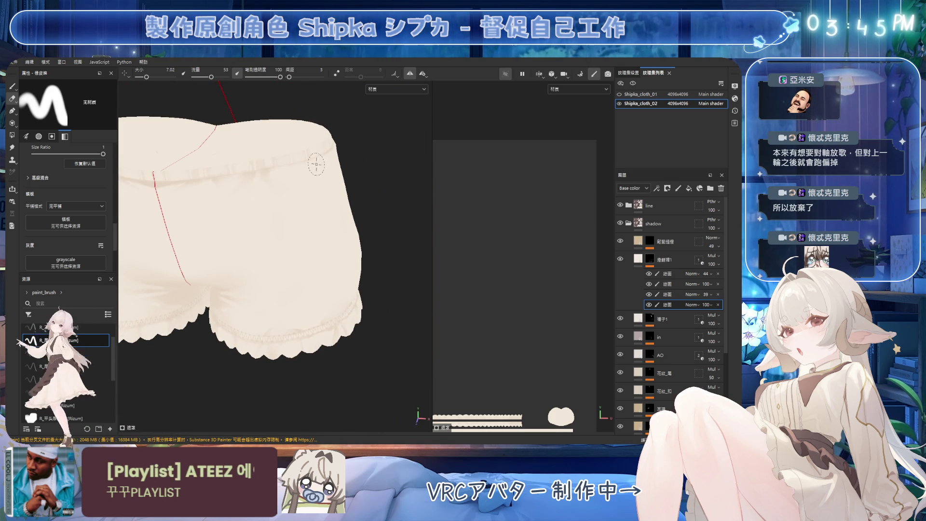
pyautogui.press('1')
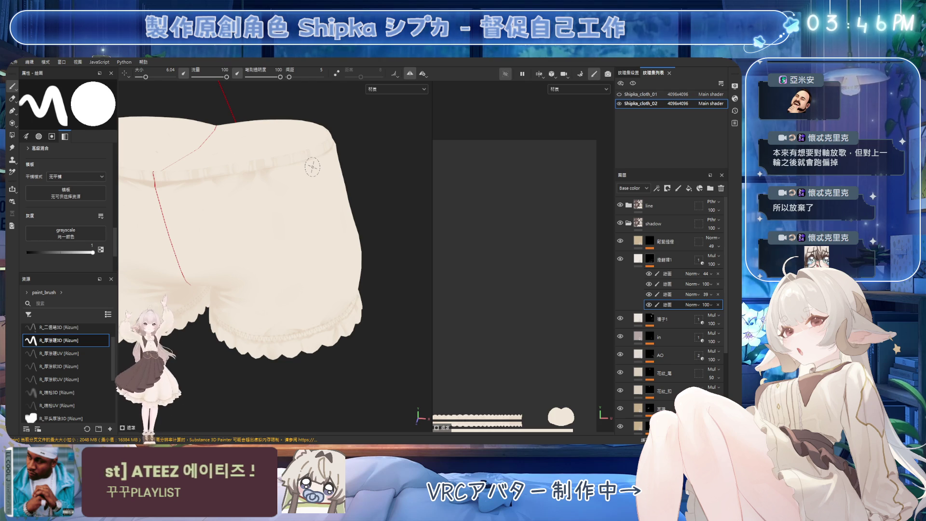
pyautogui.moveTo(310, 241)
pyautogui.keyDown('alt'); pyautogui.mouseDown()
pyautogui.moveTo(291, 185)
pyautogui.moveTo(313, 210)
pyautogui.moveTo(334, 205)
pyautogui.mouseUp(); pyautogui.keyUp('alt')
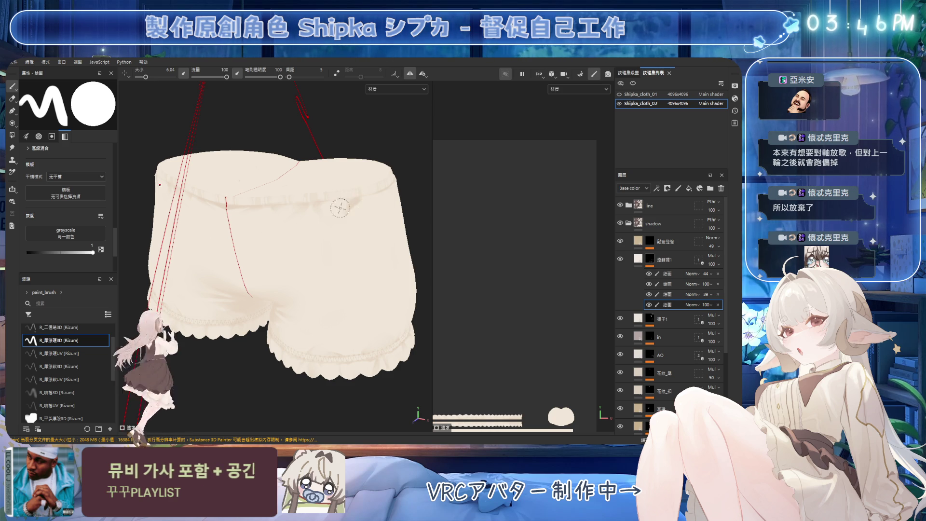
# Alternate erasing and painting the waistband shading while turning the bloomers side-on
pyautogui.press('e')
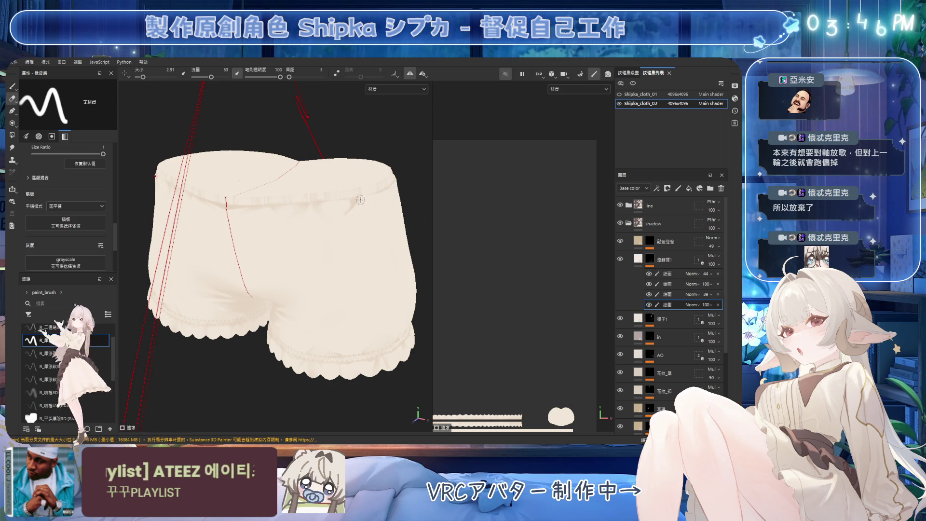
pyautogui.press('p')
pyautogui.keyDown('alt'); pyautogui.moveTo(379, 198); pyautogui.dragTo(331, 207); pyautogui.keyUp('alt')
pyautogui.press('e')
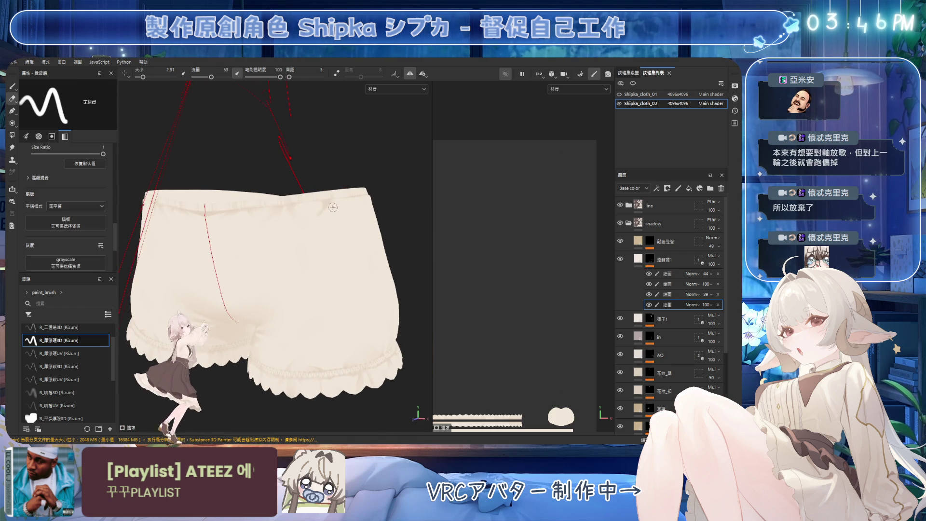
pyautogui.press('p')
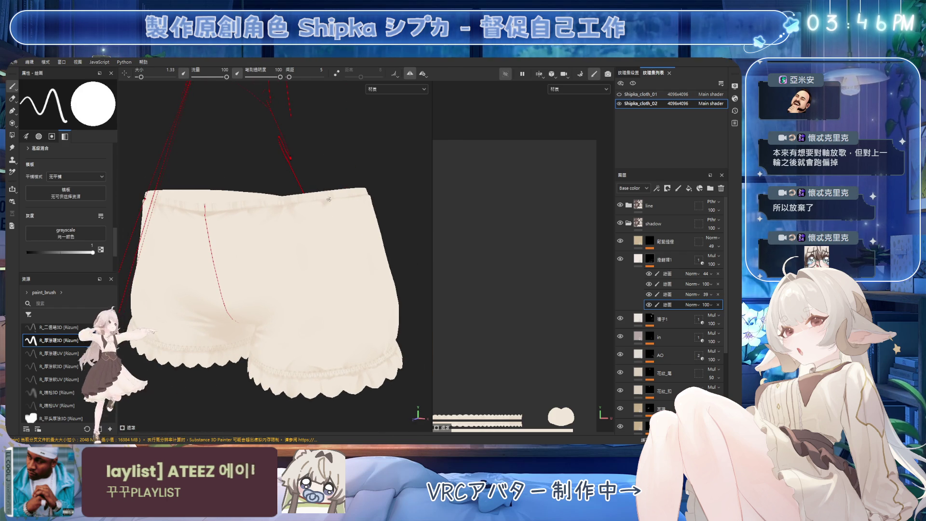
pyautogui.keyDown('alt'); pyautogui.moveTo(316, 211); pyautogui.dragTo(311, 205); pyautogui.keyUp('alt')
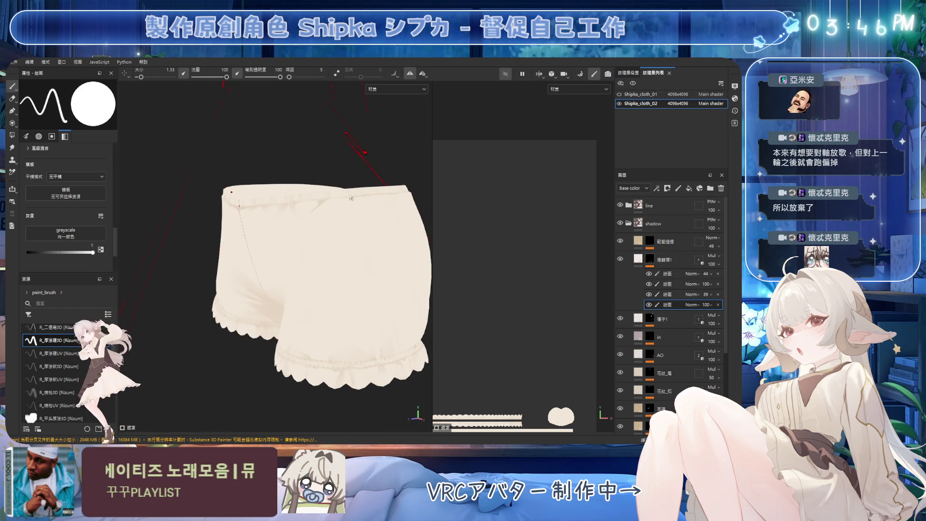
pyautogui.keyDown('alt'); pyautogui.moveTo(311, 205); pyautogui.dragTo(321, 205, button='middle'); pyautogui.keyUp('alt')
# Refine shading with the brush at 4.7, then 2.49, and erase with a 2.39 eraser
pyautogui.press(']')
pyautogui.press(']')
pyautogui.press(']')
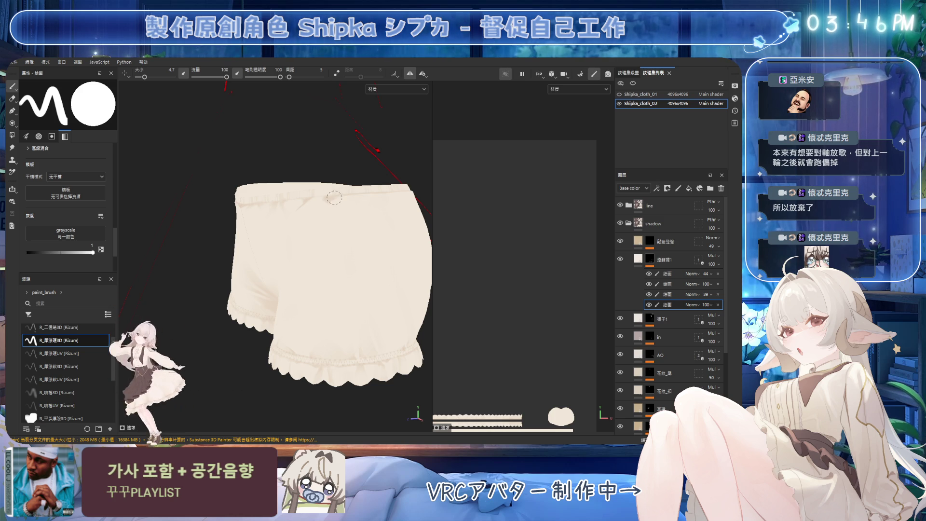
pyautogui.moveTo(363, 204)
pyautogui.keyDown('alt'); pyautogui.mouseDown()
pyautogui.moveTo(354, 199)
pyautogui.moveTo(419, 200)
pyautogui.moveTo(364, 202)
pyautogui.moveTo(360, 193)
pyautogui.moveTo(297, 207)
pyautogui.mouseUp(); pyautogui.keyUp('alt')
pyautogui.press('[')
pyautogui.press('[')
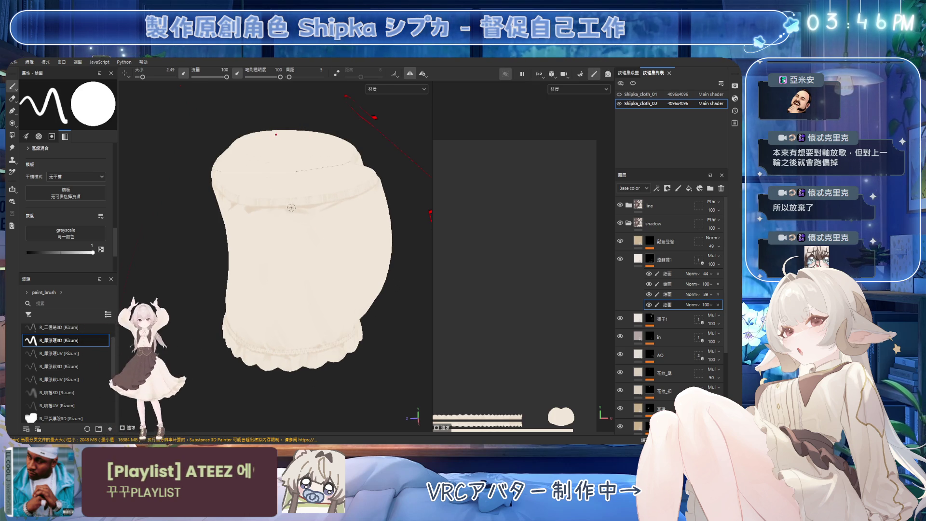
pyautogui.press('e')
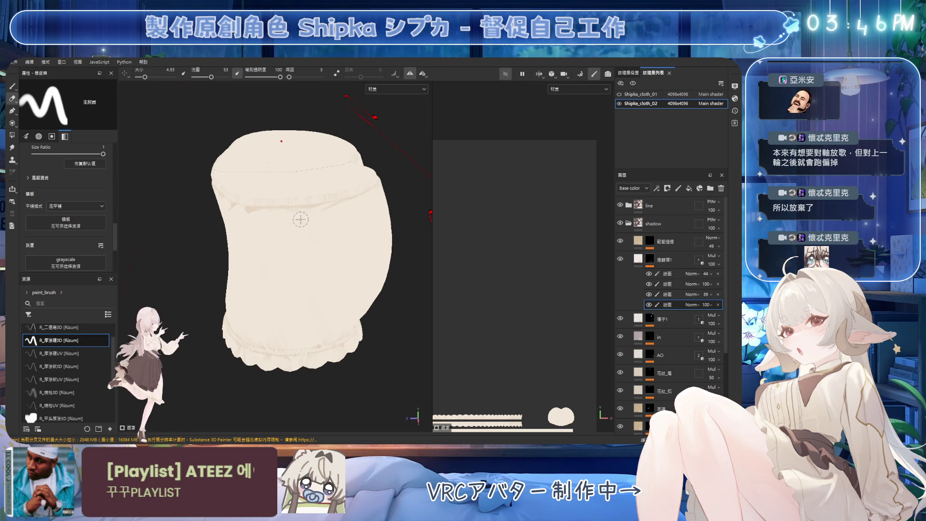
pyautogui.press('[')
pyautogui.press('[')
pyautogui.moveTo(344, 197)
pyautogui.keyDown('alt'); pyautogui.mouseDown()
pyautogui.moveTo(331, 180)
pyautogui.moveTo(378, 169)
pyautogui.moveTo(280, 207)
pyautogui.mouseUp(); pyautogui.keyUp('alt')
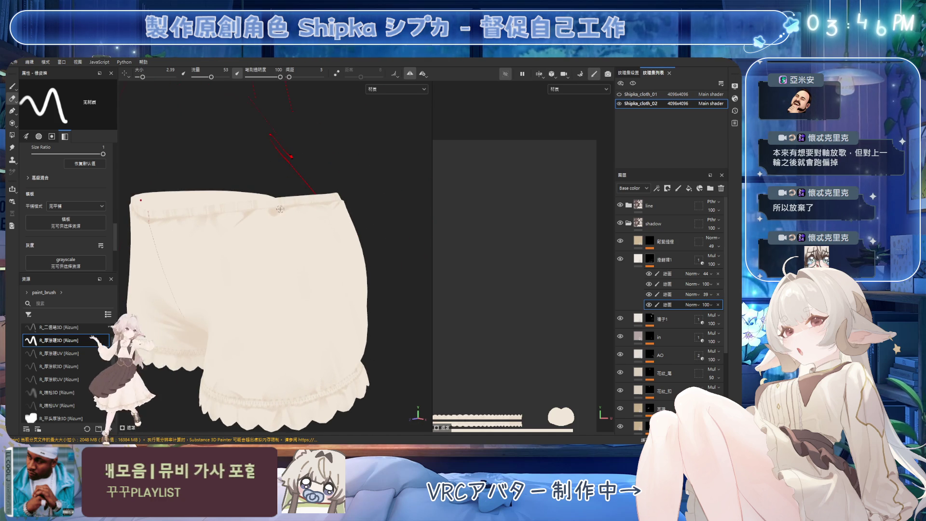
pyautogui.scroll(2, 280, 208)
# Erase stray shading from the front with the eraser resized between 10.59 and 4.38
pyautogui.press(']')
pyautogui.press(']')
pyautogui.press(']')
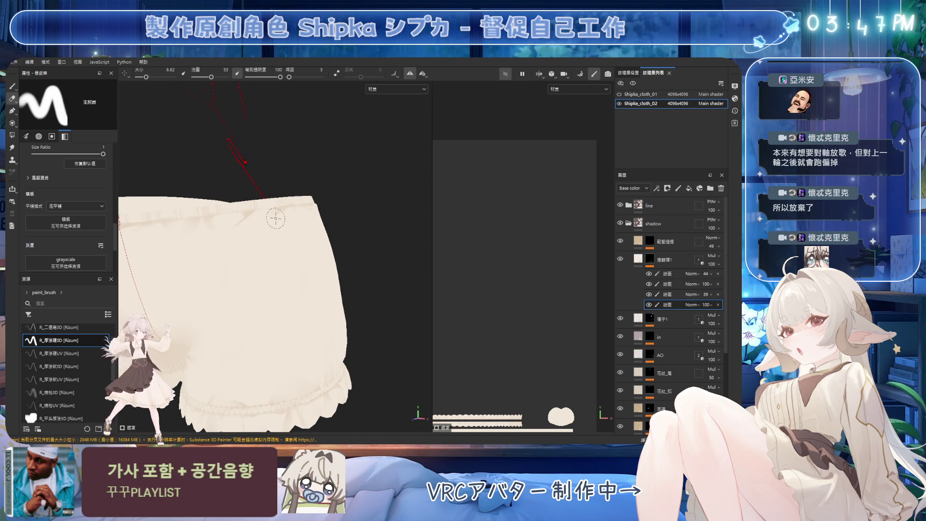
pyautogui.press(']')
pyautogui.press(']')
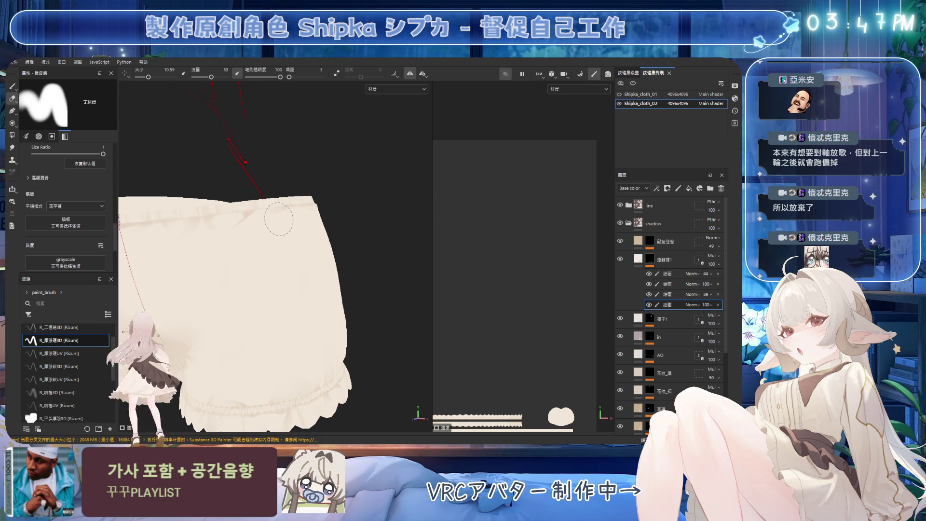
pyautogui.moveTo(303, 239)
pyautogui.keyDown('alt'); pyautogui.mouseDown()
pyautogui.moveTo(345, 217)
pyautogui.moveTo(279, 230)
pyautogui.moveTo(337, 204)
pyautogui.moveTo(277, 218)
pyautogui.mouseUp(); pyautogui.keyUp('alt')
pyautogui.keyDown('ctrl'); pyautogui.moveTo(277, 218); pyautogui.dragTo(273, 217, button='right'); pyautogui.keyUp('ctrl')
pyautogui.keyDown('alt'); pyautogui.moveTo(273, 218); pyautogui.dragTo(269, 229); pyautogui.keyUp('alt')
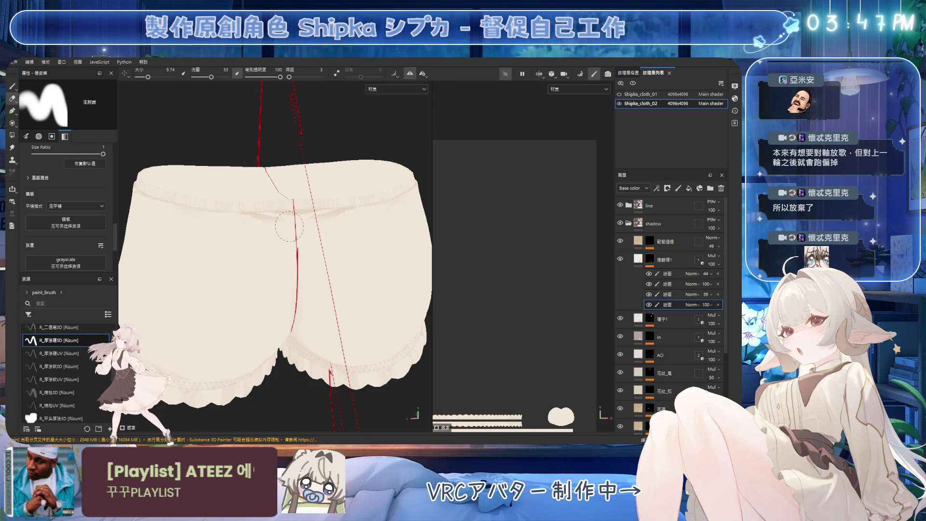
pyautogui.moveTo(263, 226)
pyautogui.keyDown('ctrl'); pyautogui.mouseDown(button='right')
pyautogui.moveTo(249, 217)
pyautogui.moveTo(287, 223)
pyautogui.mouseUp(button='right'); pyautogui.keyUp('ctrl')
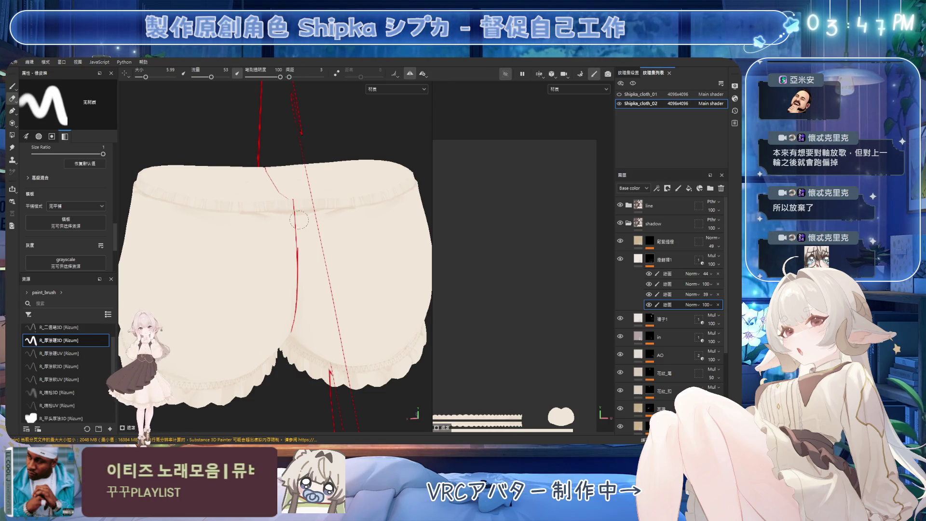
pyautogui.moveTo(240, 233)
pyautogui.keyDown('alt'); pyautogui.mouseDown()
pyautogui.moveTo(321, 217)
pyautogui.moveTo(255, 229)
pyautogui.mouseUp(); pyautogui.keyUp('alt')
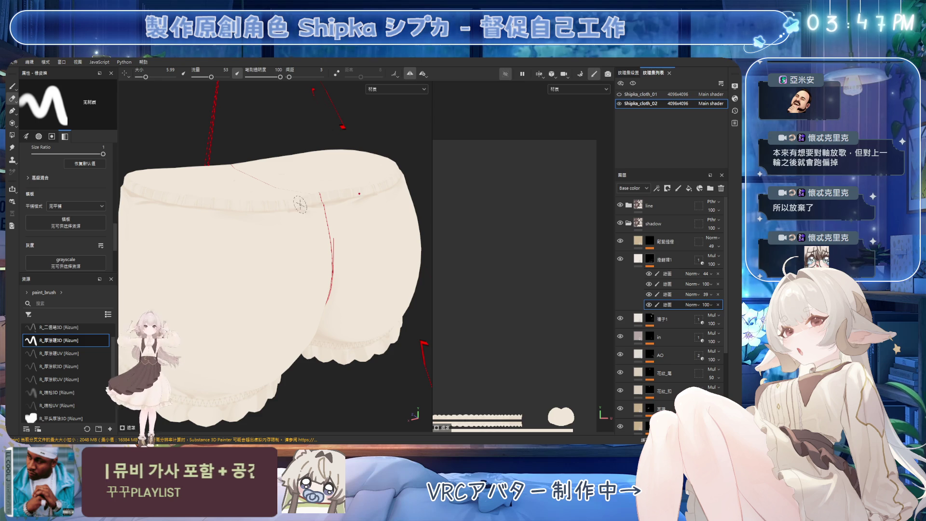
# Repaint hip shading with the brush enlarged to 5.67 and then 7.51
pyautogui.press('1')
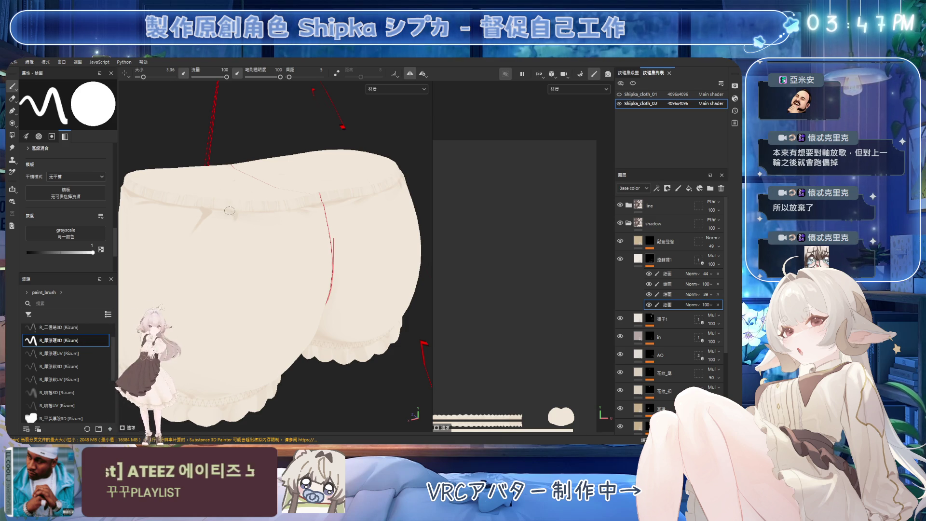
pyautogui.press('e')
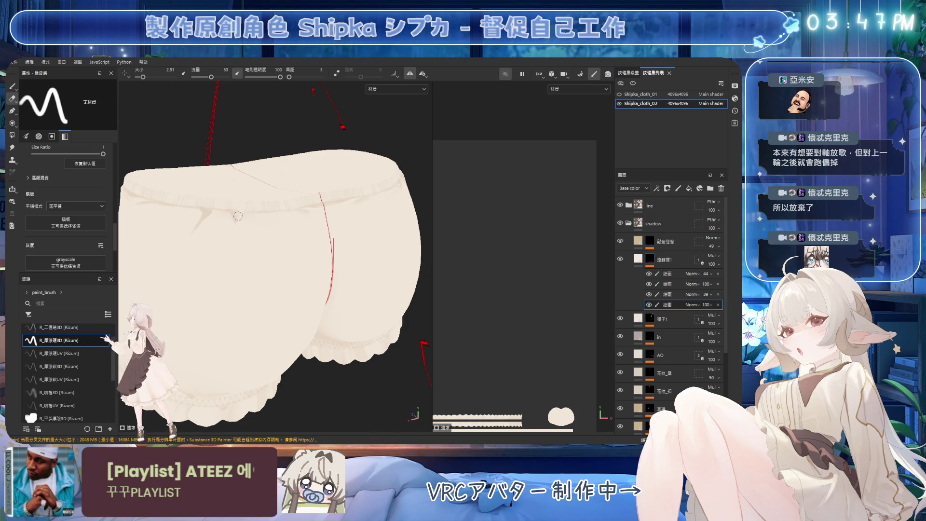
pyautogui.press('p')
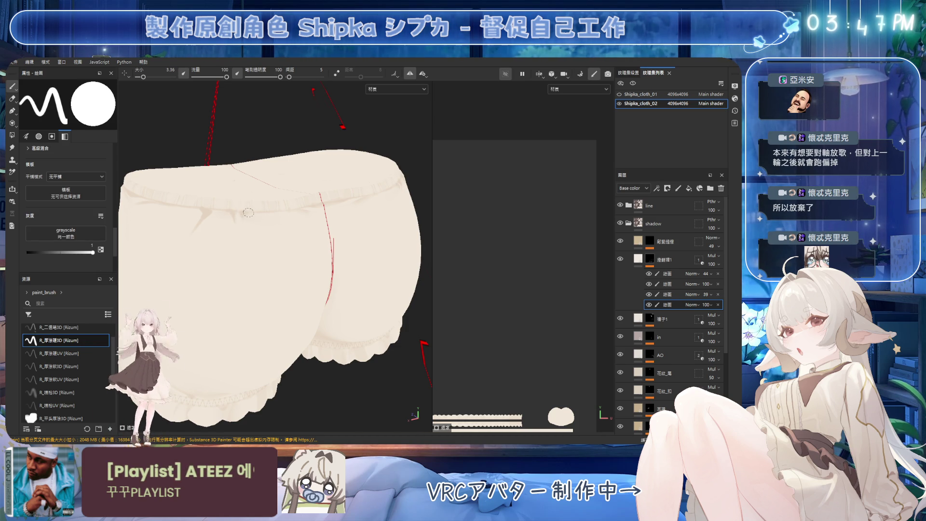
pyautogui.keyDown('ctrl'); pyautogui.moveTo(255, 211); pyautogui.dragTo(269, 213, button='right'); pyautogui.keyUp('ctrl')
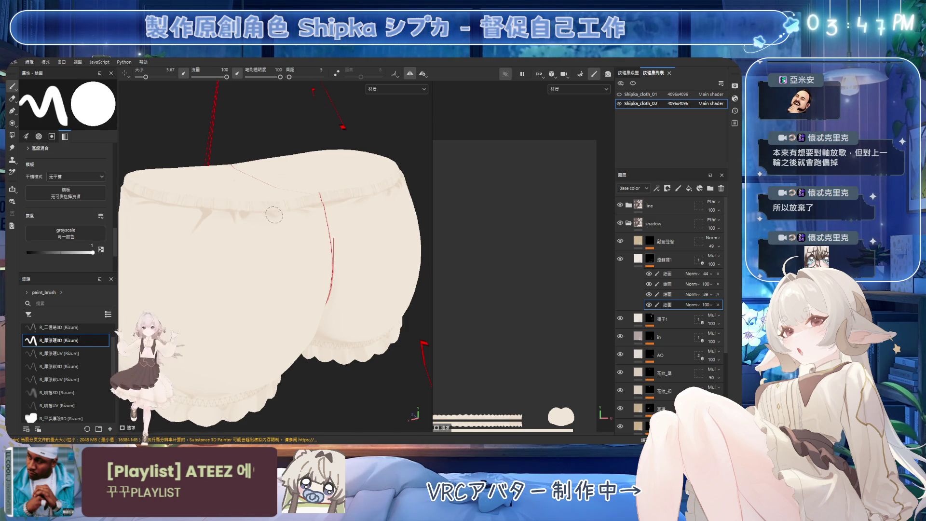
pyautogui.moveTo(274, 215)
pyautogui.keyDown('alt'); pyautogui.mouseDown()
pyautogui.moveTo(244, 215)
pyautogui.moveTo(294, 229)
pyautogui.moveTo(201, 231)
pyautogui.moveTo(254, 207)
pyautogui.moveTo(274, 218)
pyautogui.mouseUp(); pyautogui.keyUp('alt')
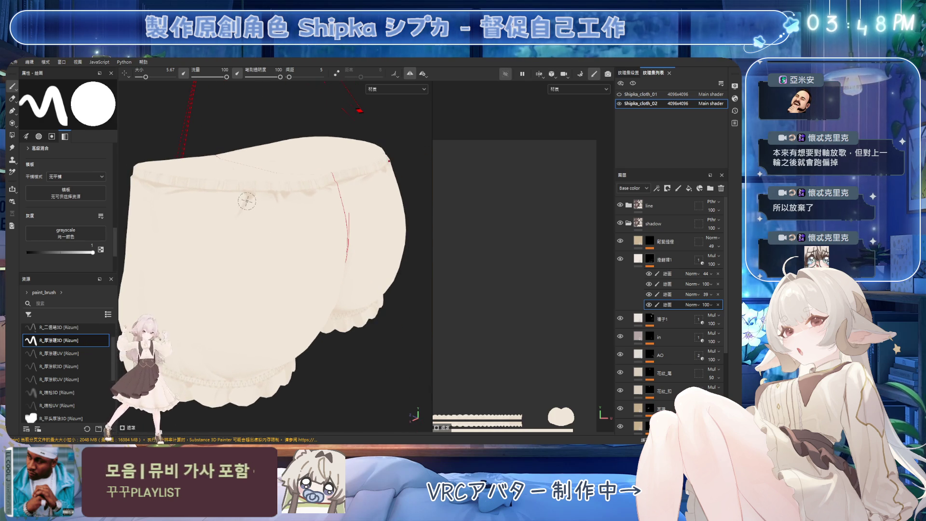
pyautogui.keyDown('ctrl'); pyautogui.moveTo(247, 201); pyautogui.dragTo(245, 197, button='right'); pyautogui.keyUp('ctrl')
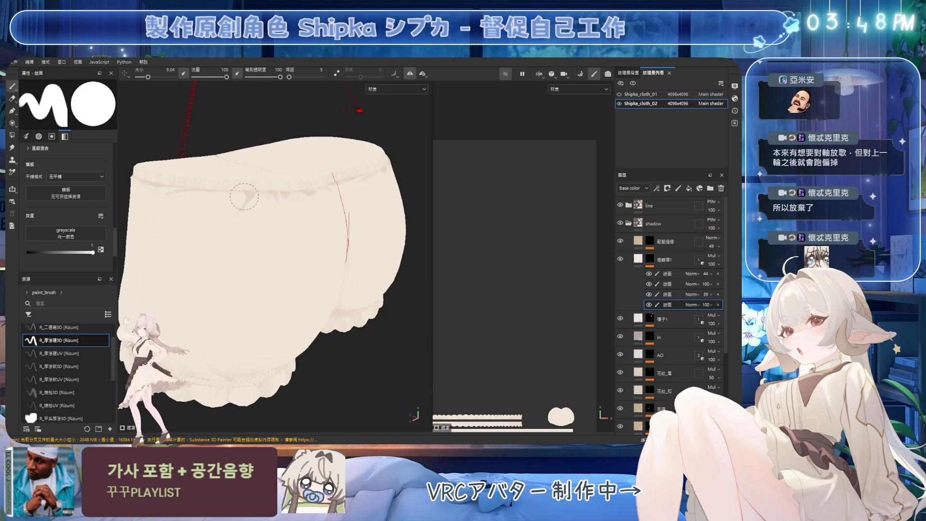
# Erase around the hips with the eraser at 10.01, then a very fine tip
pyautogui.press('e')
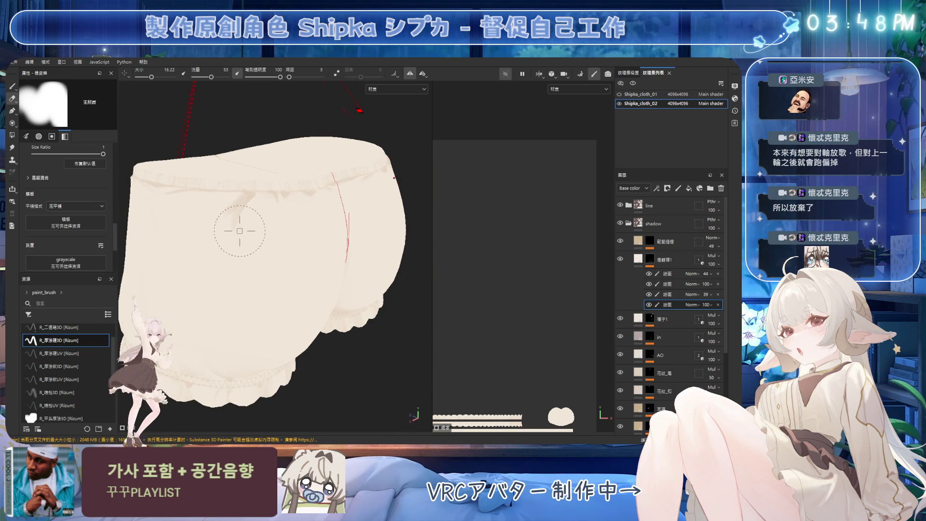
pyautogui.moveTo(240, 224)
pyautogui.keyDown('ctrl'); pyautogui.mouseDown(button='right')
pyautogui.moveTo(267, 196)
pyautogui.moveTo(296, 213)
pyautogui.mouseUp(button='right'); pyautogui.keyUp('ctrl')
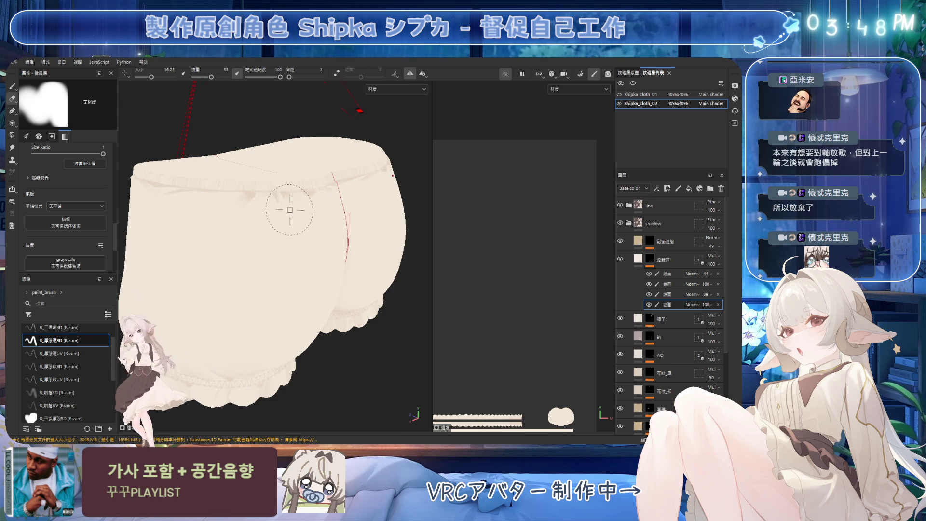
pyautogui.scroll(2, 296, 213)
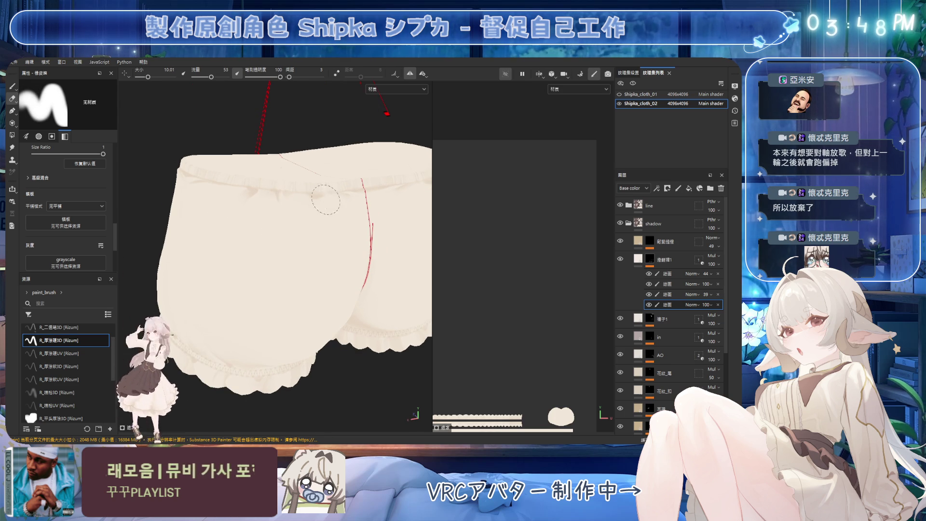
pyautogui.moveTo(266, 220)
pyautogui.keyDown('alt'); pyautogui.mouseDown()
pyautogui.moveTo(277, 202)
pyautogui.moveTo(275, 213)
pyautogui.mouseUp(); pyautogui.keyUp('alt')
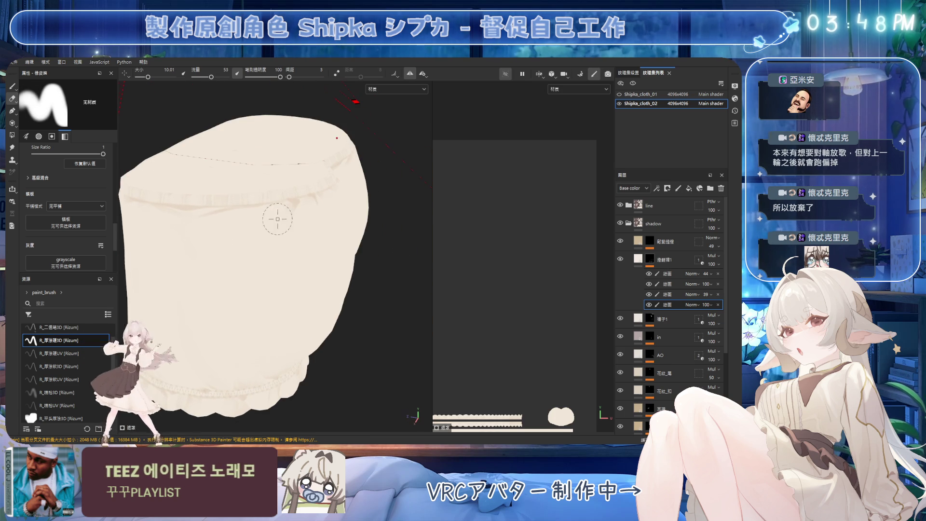
pyautogui.keyDown('ctrl'); pyautogui.moveTo(303, 195); pyautogui.dragTo(283, 197, button='right'); pyautogui.keyUp('ctrl')
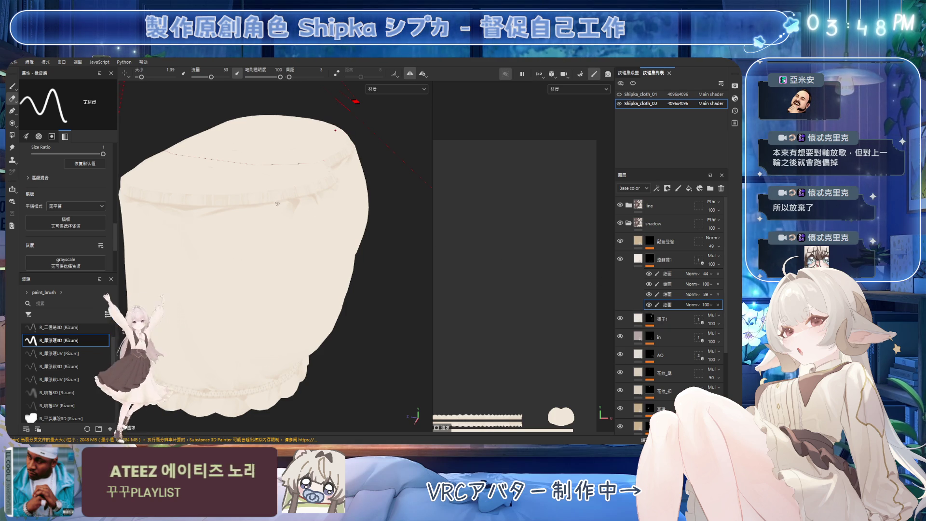
# Blend the hip shading by alternating a larger paint brush and the eraser
pyautogui.press('1')
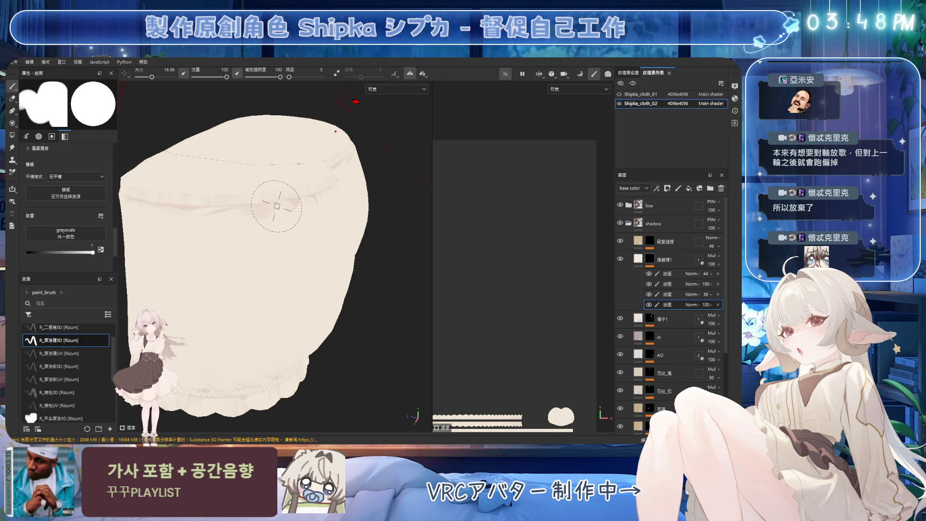
pyautogui.press('2')
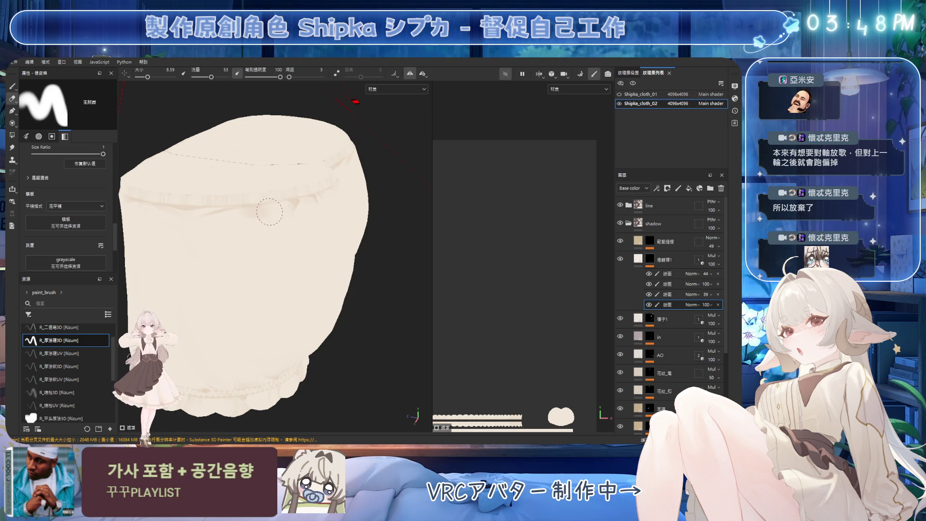
pyautogui.press(']')
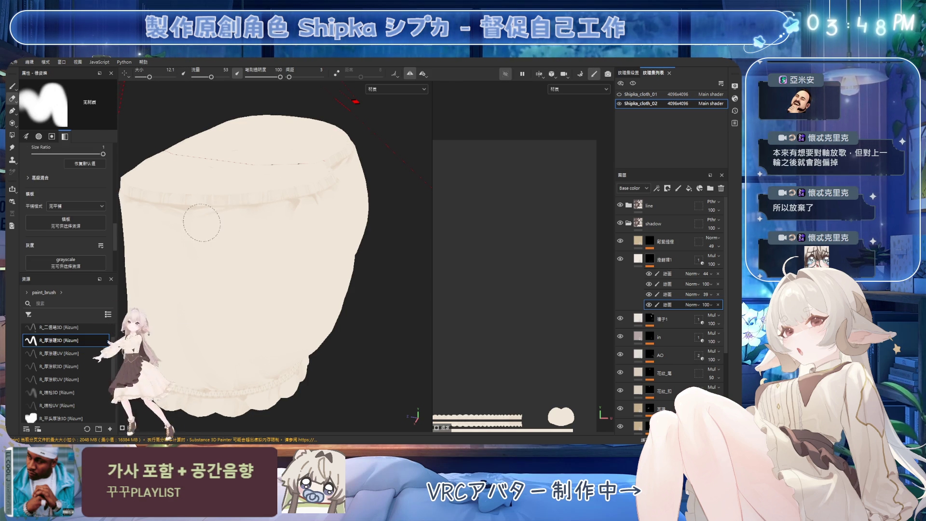
pyautogui.keyDown('alt'); pyautogui.moveTo(321, 208); pyautogui.dragTo(248, 203); pyautogui.keyUp('alt')
pyautogui.press('[')
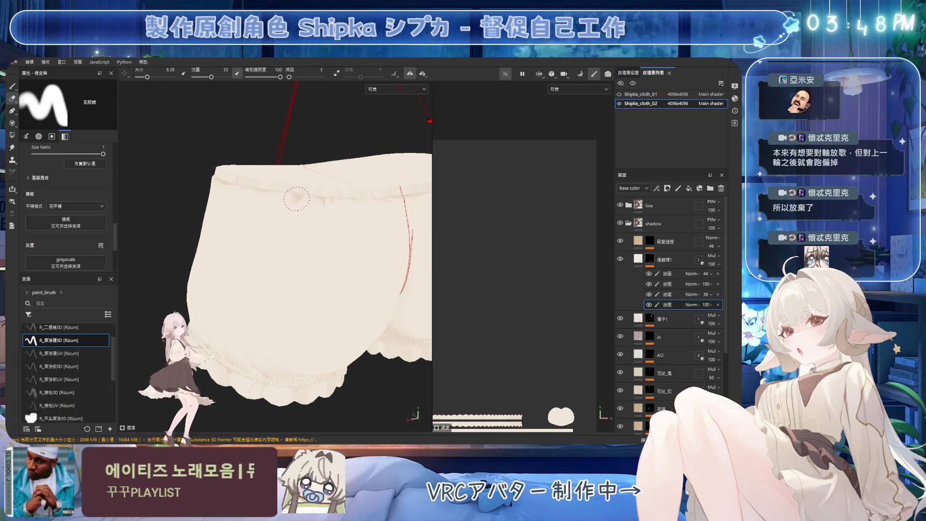
pyautogui.press('1')
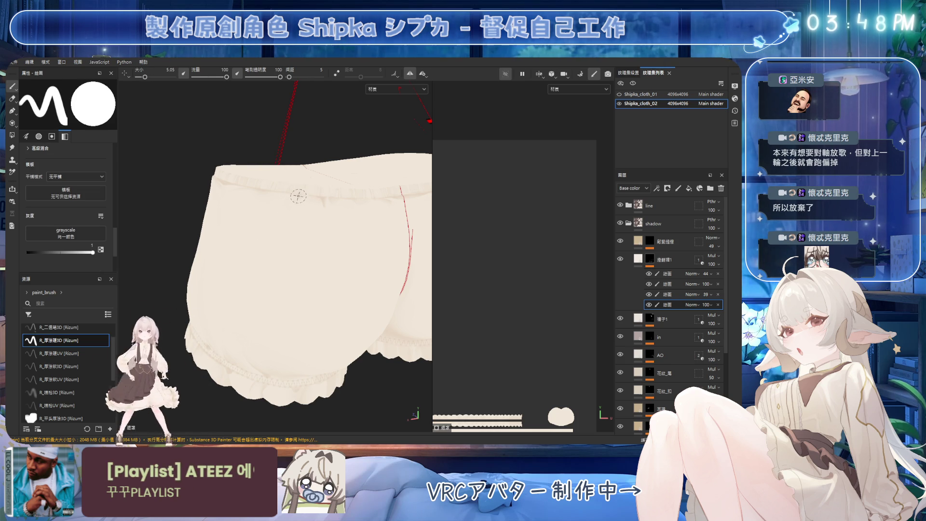
pyautogui.press(']')
pyautogui.press(']')
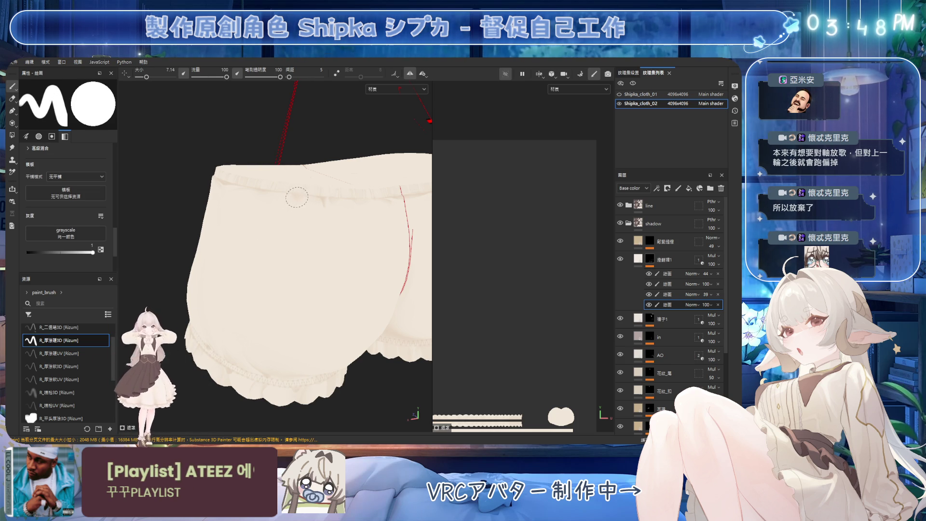
pyautogui.press(']')
pyautogui.press(']')
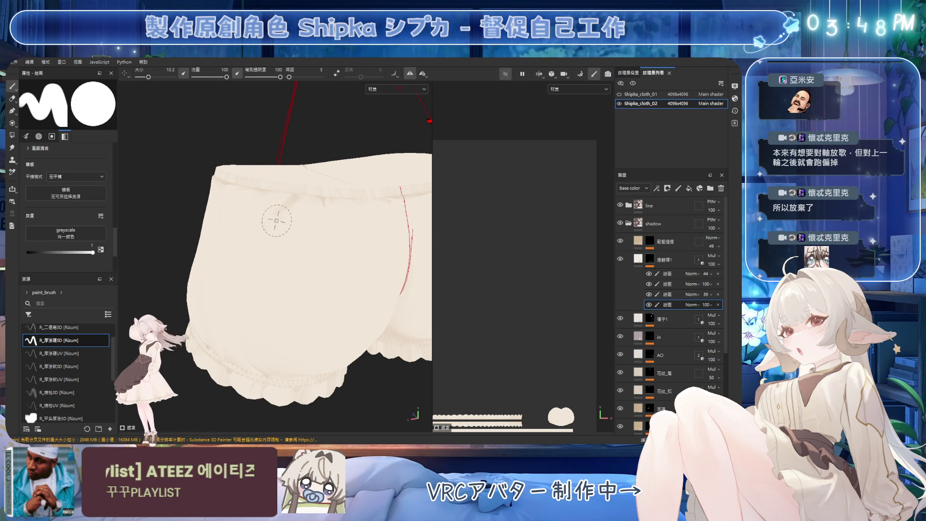
pyautogui.press('e')
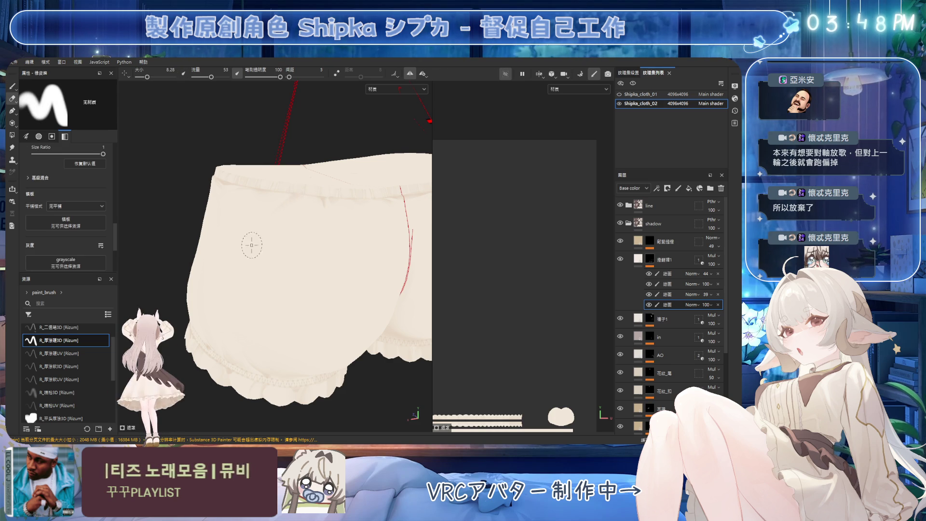
# Erase with the eraser at about 14, check from above and the side, and save
pyautogui.keyDown('alt'); pyautogui.moveTo(258, 235); pyautogui.dragTo(314, 169); pyautogui.keyUp('alt')
pyautogui.press(']')
pyautogui.press(']')
pyautogui.press(']')
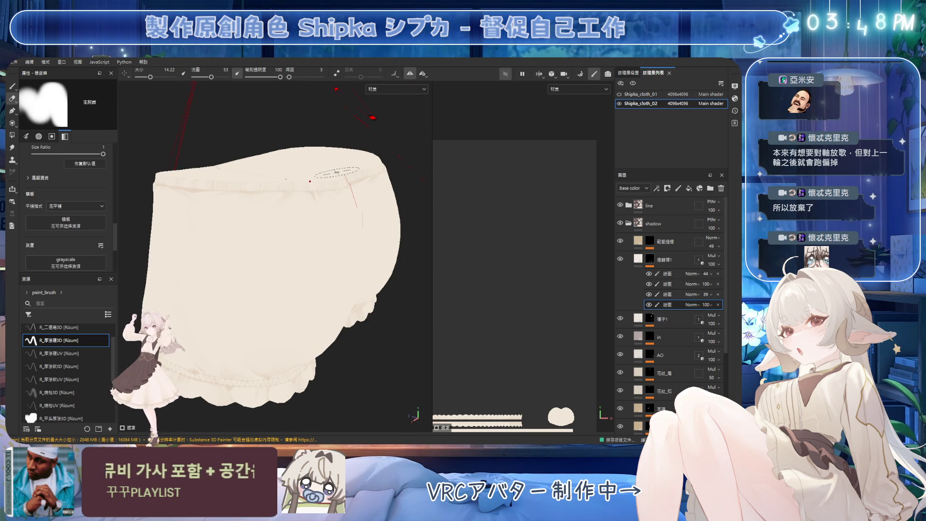
pyautogui.moveTo(273, 272)
pyautogui.keyDown('alt'); pyautogui.mouseDown()
pyautogui.moveTo(239, 258)
pyautogui.moveTo(275, 279)
pyautogui.moveTo(365, 257)
pyautogui.mouseUp(); pyautogui.keyUp('alt')
pyautogui.scroll(3, 365, 257)
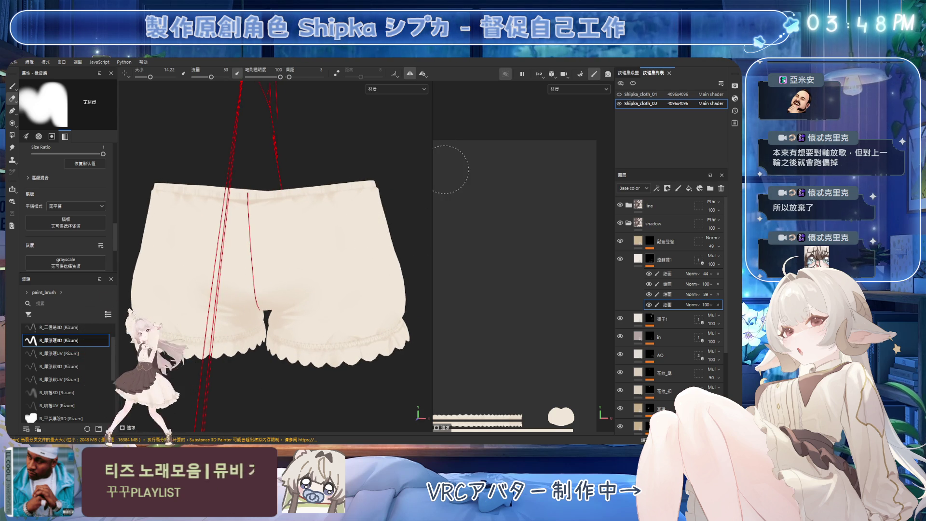
pyautogui.moveTo(386, 217)
pyautogui.keyDown('alt'); pyautogui.mouseDown()
pyautogui.moveTo(366, 242)
pyautogui.moveTo(324, 237)
pyautogui.moveTo(399, 182)
pyautogui.moveTo(368, 227)
pyautogui.moveTo(290, 244)
pyautogui.moveTo(265, 193)
pyautogui.mouseUp(); pyautogui.keyUp('alt')
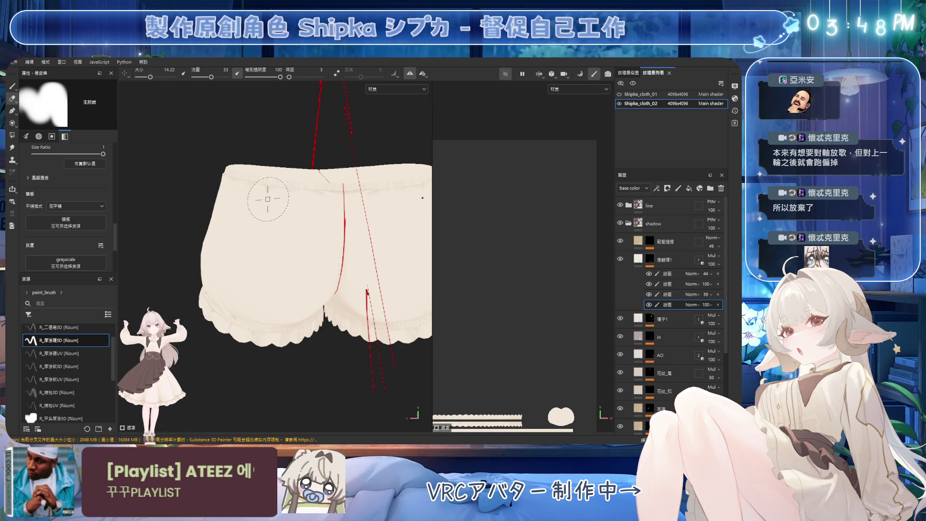
pyautogui.hotkey('ctrl', 's')
pyautogui.moveTo(326, 152)
pyautogui.keyDown('alt'); pyautogui.mouseDown()
pyautogui.moveTo(316, 192)
pyautogui.moveTo(359, 228)
pyautogui.mouseUp(); pyautogui.keyUp('alt')
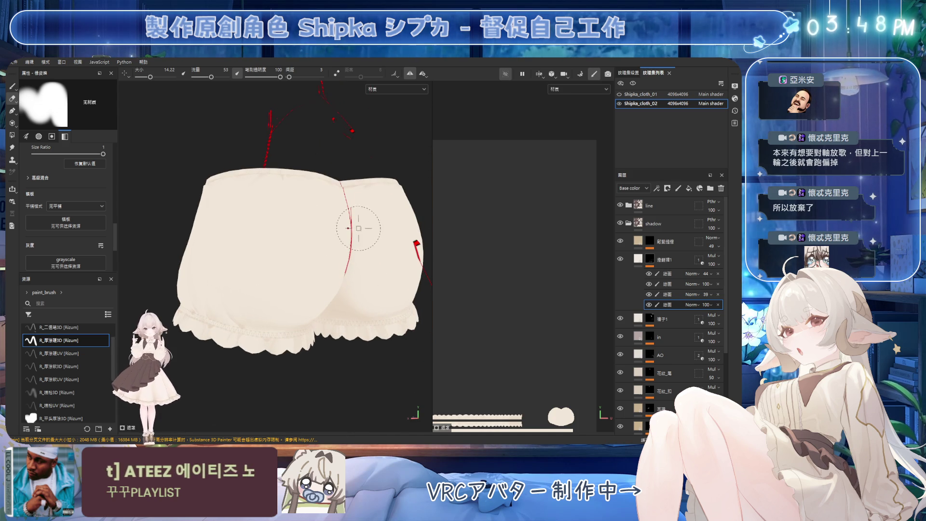
# Select the 39% shading sublayer, orbit to a tilted front view, and enlarge the brush to about 17.5
pyautogui.click(651, 295)
pyautogui.moveTo(405, 307)
pyautogui.keyDown('alt'); pyautogui.mouseDown()
pyautogui.moveTo(290, 251)
pyautogui.moveTo(340, 263)
pyautogui.moveTo(304, 196)
pyautogui.moveTo(331, 182)
pyautogui.moveTo(356, 251)
pyautogui.mouseUp(); pyautogui.keyUp('alt')
pyautogui.press('alt')
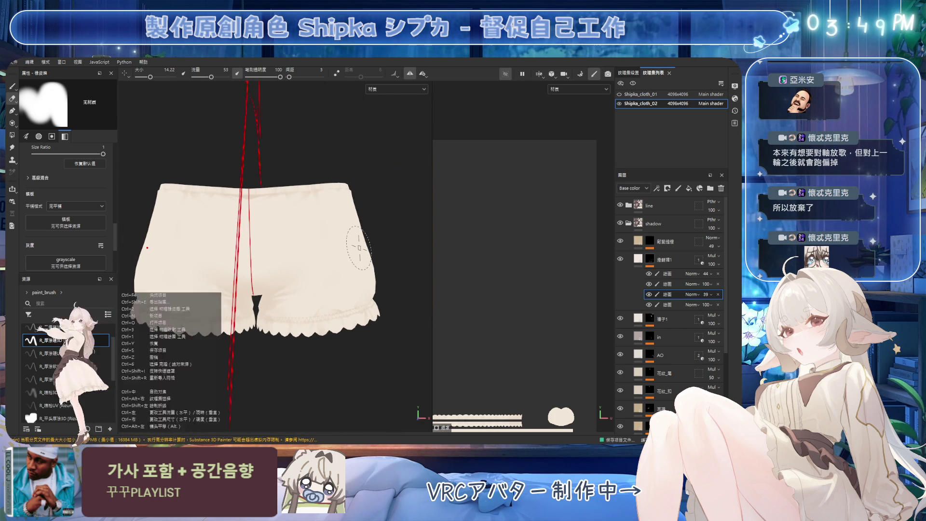
pyautogui.keyDown('alt'); pyautogui.moveTo(343, 219); pyautogui.dragTo(320, 213); pyautogui.keyUp('alt')
pyautogui.press('1')
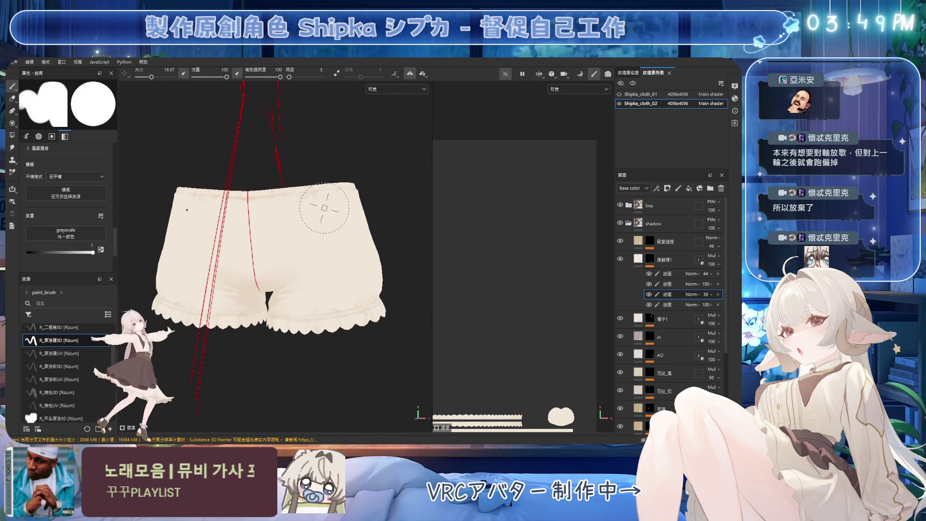
pyautogui.keyDown('ctrl'); pyautogui.moveTo(303, 211); pyautogui.dragTo(313, 210, button='right'); pyautogui.keyUp('ctrl')
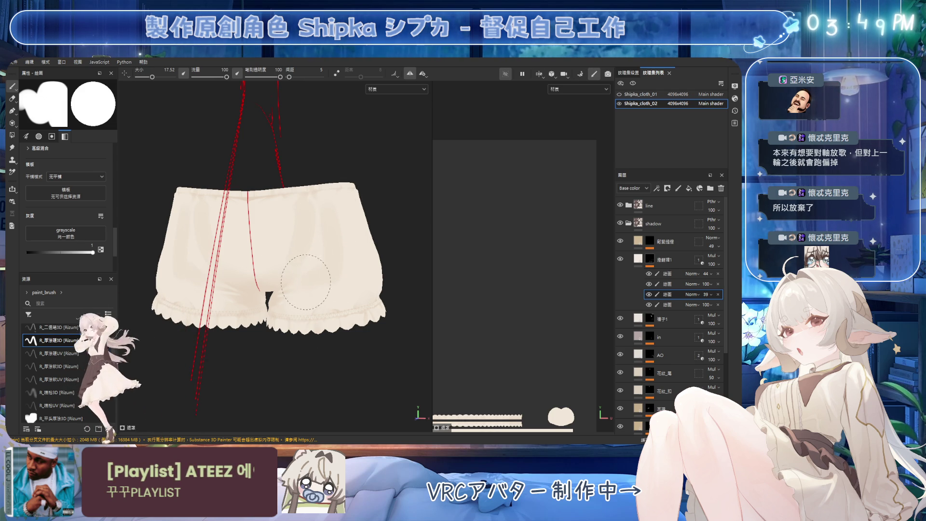
pyautogui.keyDown('alt'); pyautogui.moveTo(348, 242); pyautogui.dragTo(334, 220); pyautogui.keyUp('alt')
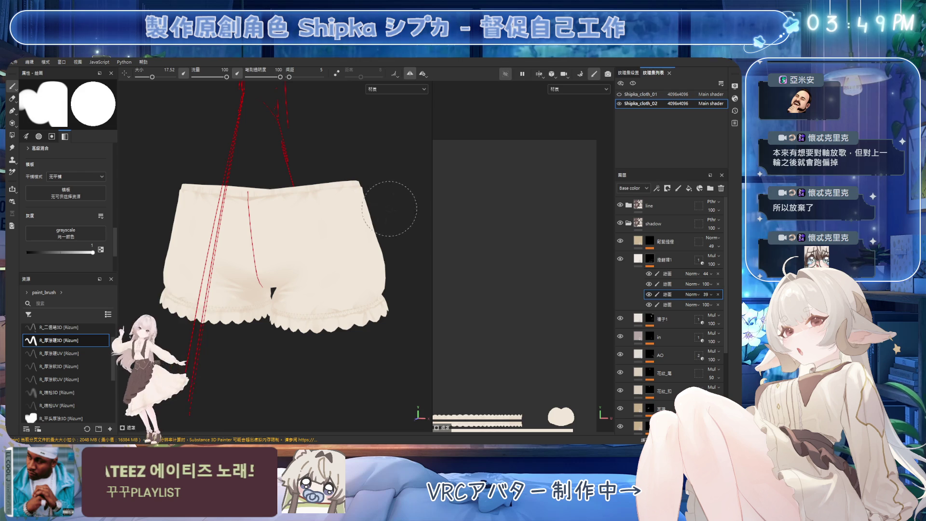
# Add a new paint sublayer in 塗層1, undo a test stroke, set 17 opacity, and toggle 塗層1's visibility
pyautogui.click(657, 188)
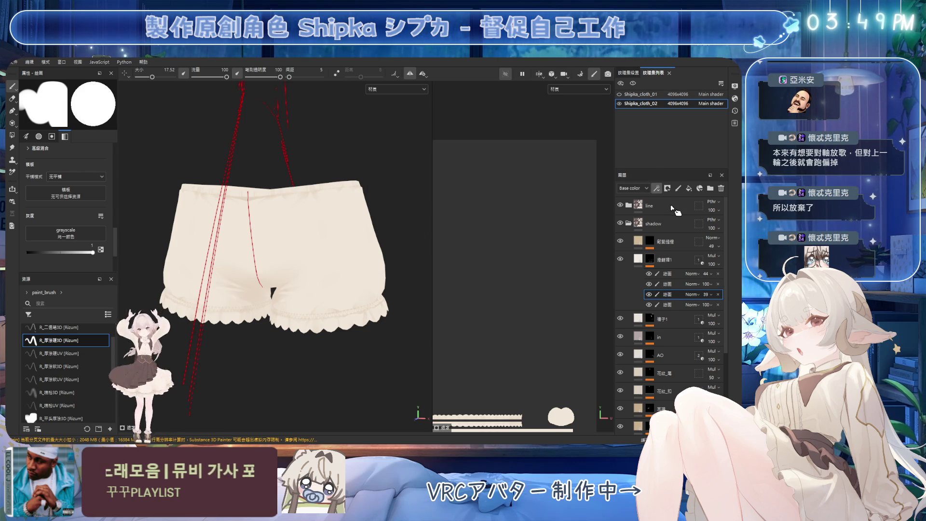
pyautogui.click(662, 203)
pyautogui.moveTo(296, 201)
pyautogui.keyDown('alt'); pyautogui.mouseDown()
pyautogui.moveTo(325, 190)
pyautogui.moveTo(283, 262)
pyautogui.mouseUp(); pyautogui.keyUp('alt')
pyautogui.hotkey('ctrl', 'z')
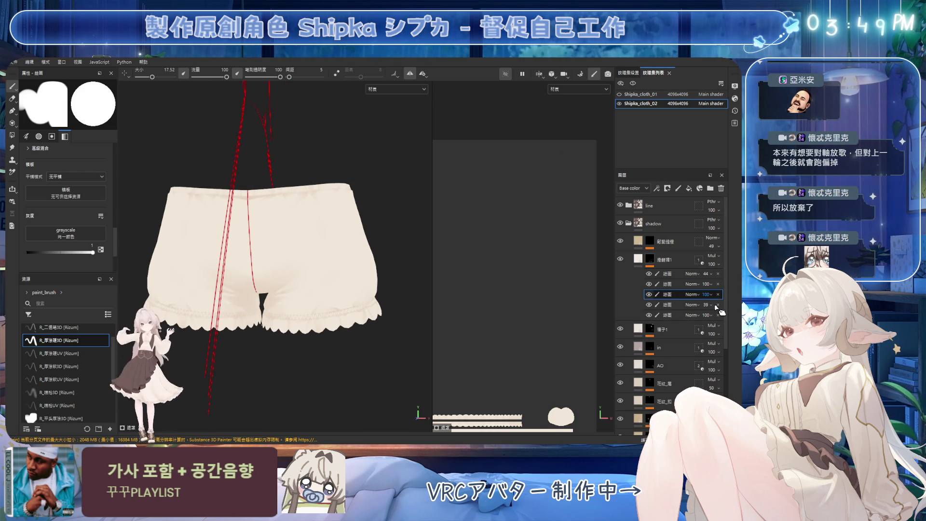
pyautogui.scroll(-2, 707, 295)
pyautogui.write('17')
pyautogui.click(620, 259)
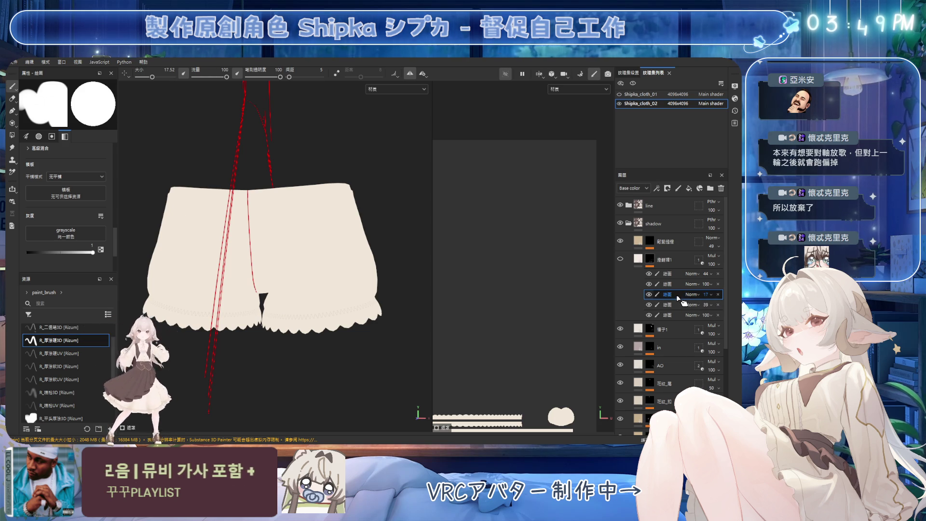
pyautogui.click(620, 258)
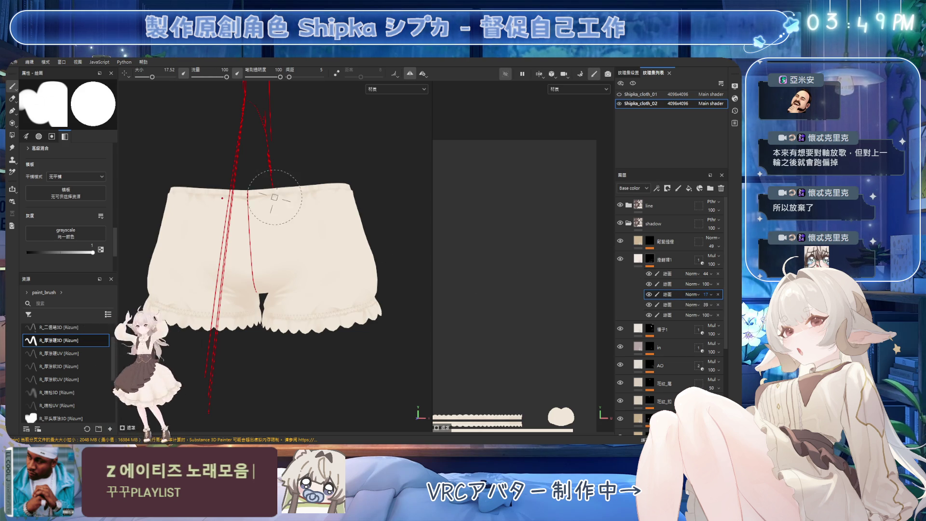
# Paint soft shading on the bloomers' side with the brush shrunk to about 10, erasing stray marks
pyautogui.moveTo(269, 200)
pyautogui.keyDown('alt'); pyautogui.mouseDown()
pyautogui.moveTo(314, 220)
pyautogui.moveTo(297, 210)
pyautogui.mouseUp(); pyautogui.keyUp('alt')
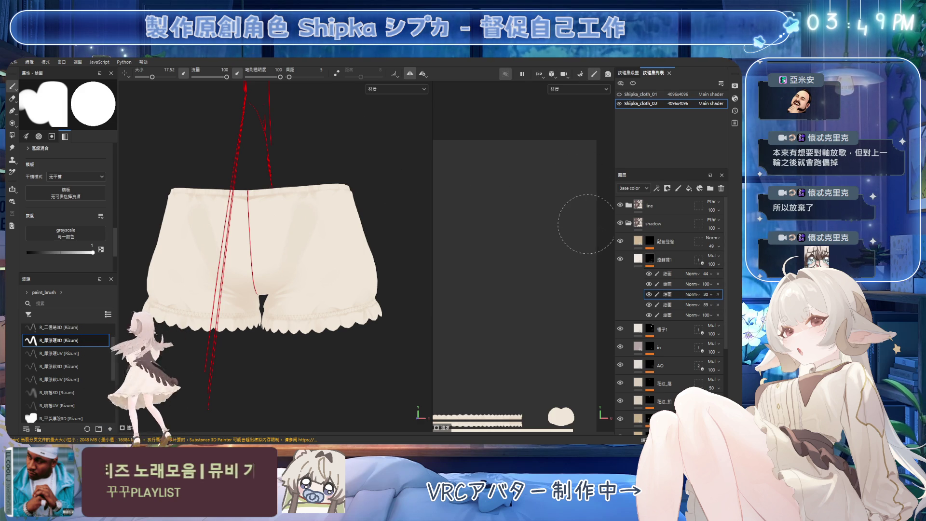
pyautogui.keyDown('alt'); pyautogui.moveTo(280, 270); pyautogui.dragTo(248, 275); pyautogui.keyUp('alt')
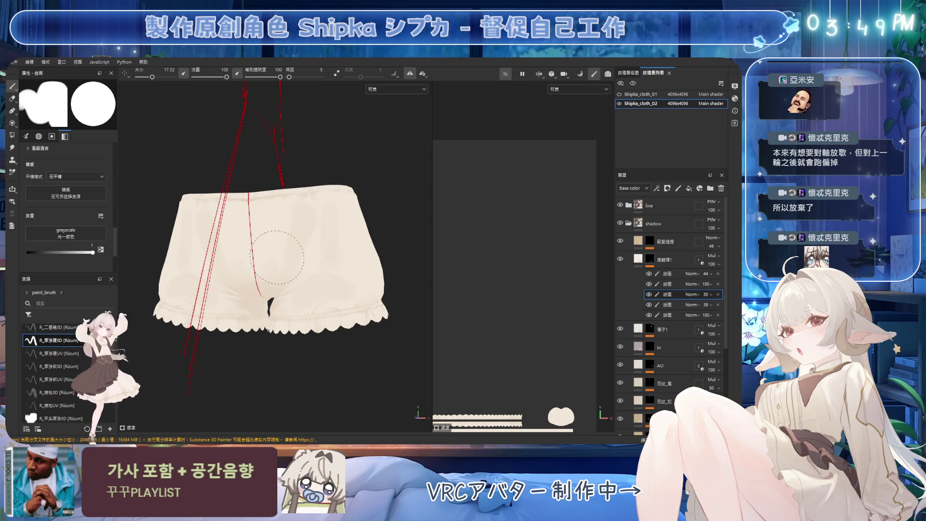
pyautogui.moveTo(284, 203)
pyautogui.keyDown('alt'); pyautogui.mouseDown()
pyautogui.moveTo(357, 231)
pyautogui.moveTo(289, 212)
pyautogui.moveTo(309, 270)
pyautogui.mouseUp(); pyautogui.keyUp('alt')
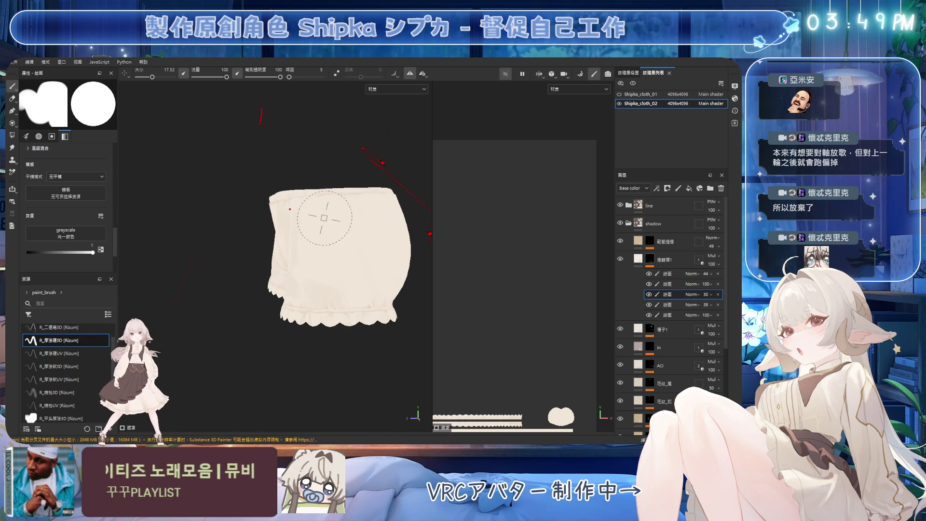
pyautogui.press('[')
pyautogui.press('[')
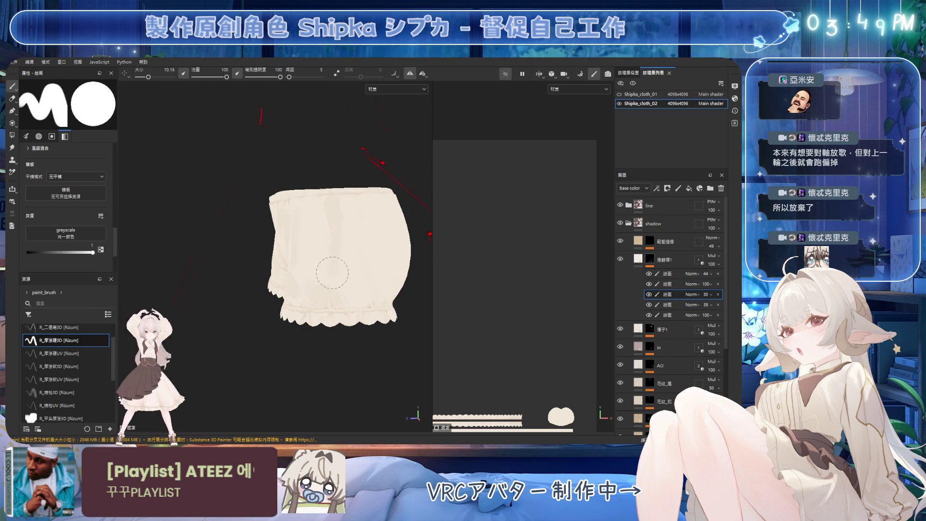
pyautogui.press('e')
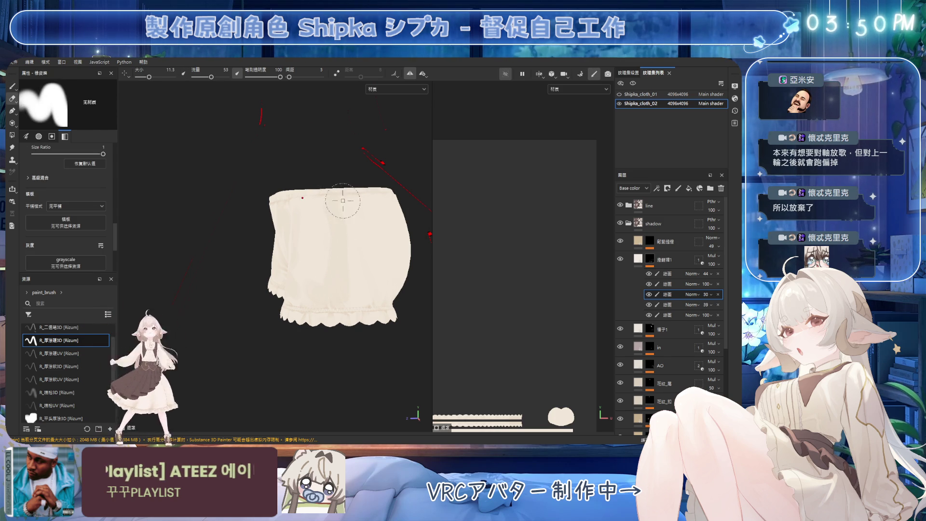
pyautogui.moveTo(378, 230)
pyautogui.keyDown('alt'); pyautogui.mouseDown()
pyautogui.moveTo(333, 244)
pyautogui.moveTo(365, 206)
pyautogui.moveTo(341, 206)
pyautogui.mouseUp(); pyautogui.keyUp('alt')
# Paint soft shading over the back of the bloomers, erasing stray marks as needed
pyautogui.press('1')
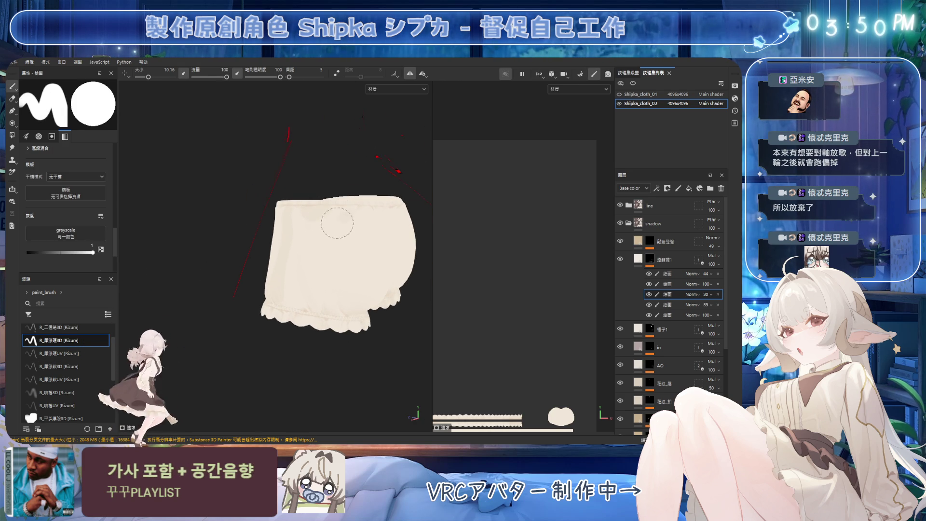
pyautogui.moveTo(334, 250)
pyautogui.keyDown('alt'); pyautogui.mouseDown()
pyautogui.moveTo(321, 277)
pyautogui.moveTo(358, 280)
pyautogui.mouseUp(); pyautogui.keyUp('alt')
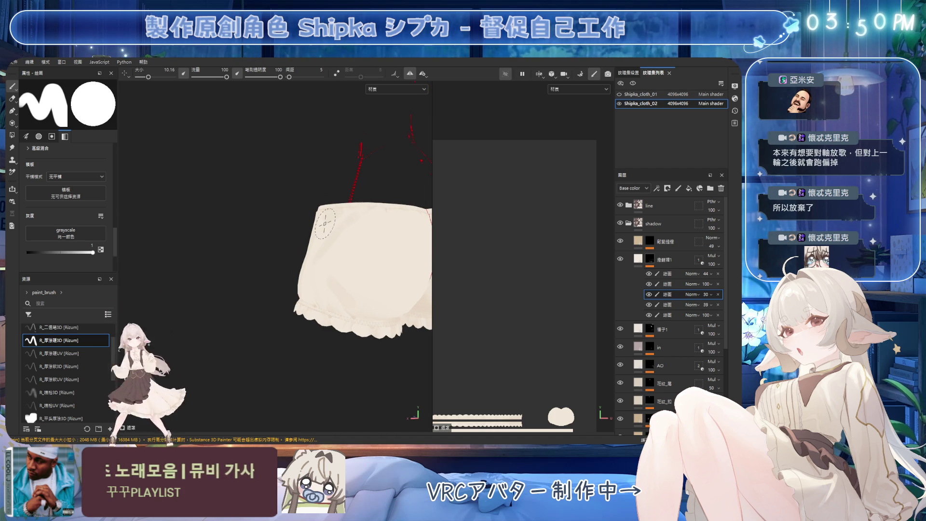
pyautogui.moveTo(303, 263)
pyautogui.keyDown('alt'); pyautogui.mouseDown()
pyautogui.moveTo(323, 211)
pyautogui.moveTo(299, 284)
pyautogui.mouseUp(); pyautogui.keyUp('alt')
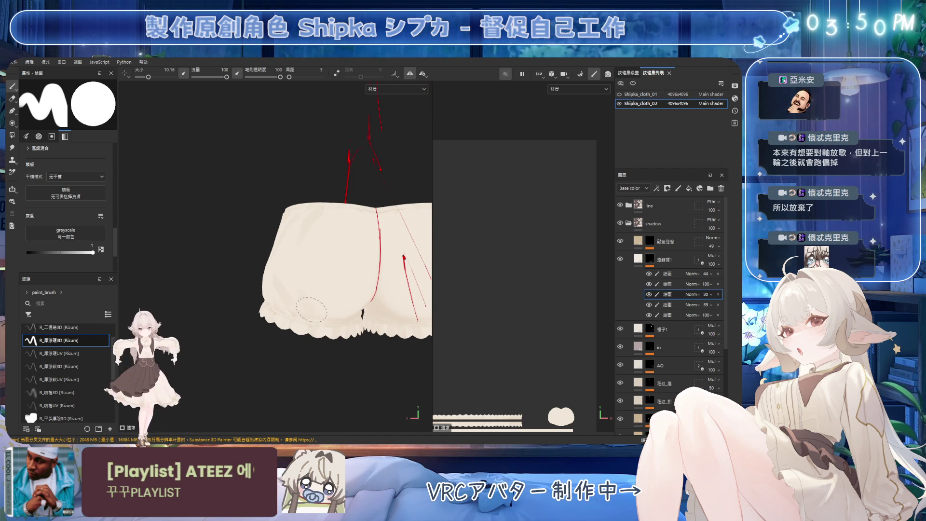
pyautogui.moveTo(325, 314)
pyautogui.keyDown('alt'); pyautogui.mouseDown()
pyautogui.moveTo(318, 311)
pyautogui.moveTo(357, 282)
pyautogui.moveTo(347, 243)
pyautogui.mouseUp(); pyautogui.keyUp('alt')
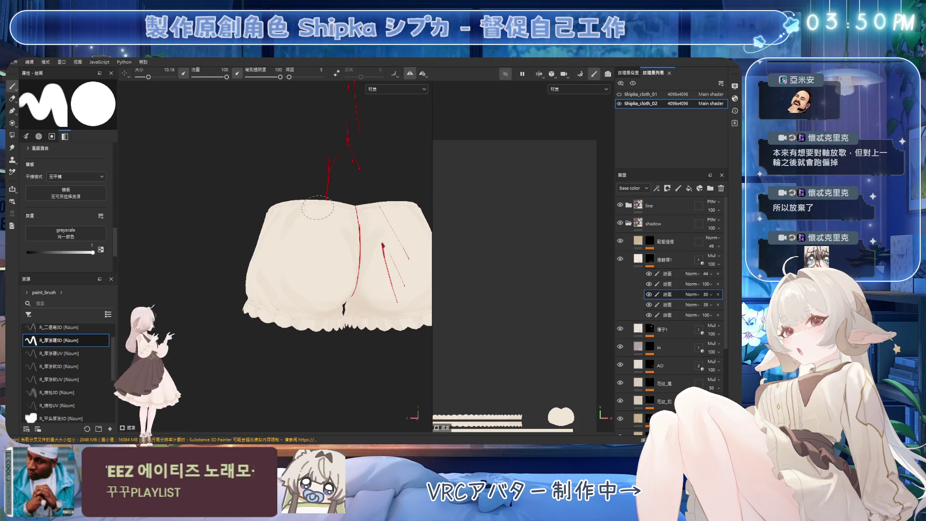
pyautogui.moveTo(345, 246)
pyautogui.keyDown('alt'); pyautogui.mouseDown()
pyautogui.moveTo(299, 231)
pyautogui.moveTo(310, 247)
pyautogui.moveTo(351, 253)
pyautogui.mouseUp(); pyautogui.keyUp('alt')
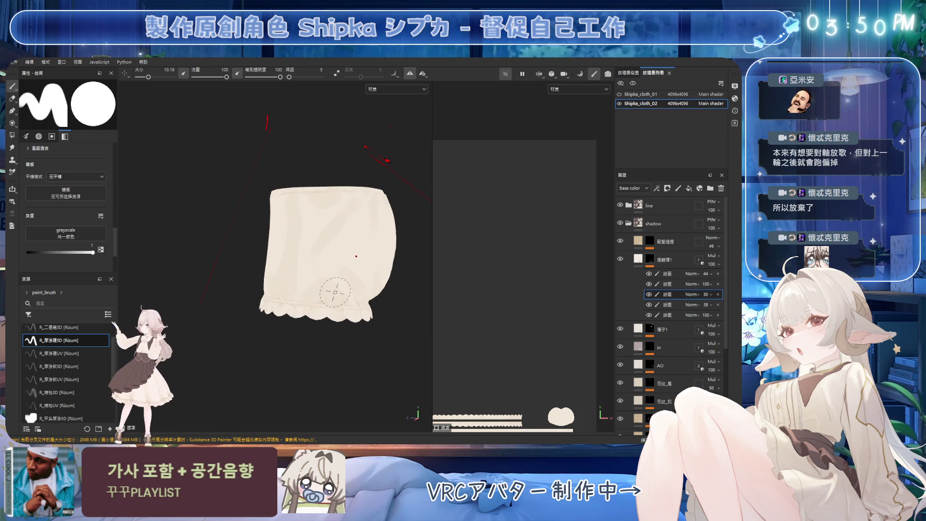
pyautogui.press('e')
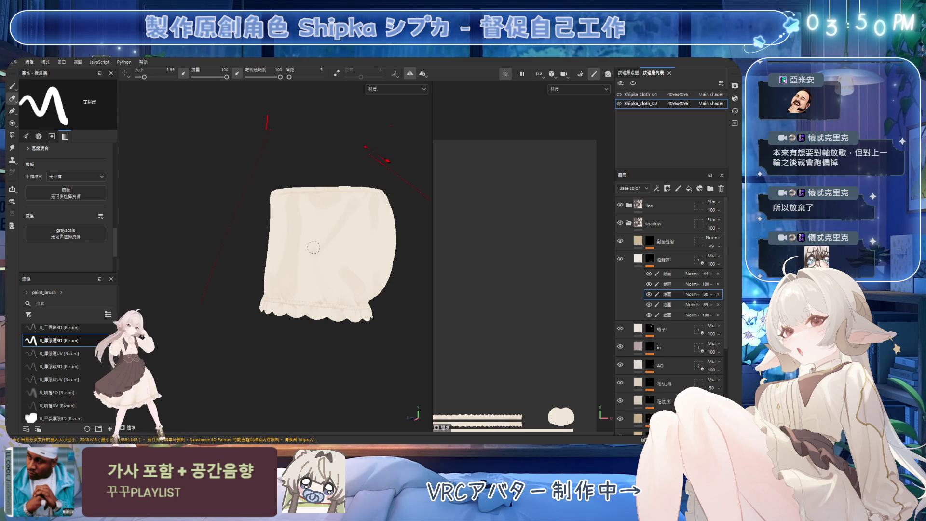
pyautogui.press('b')
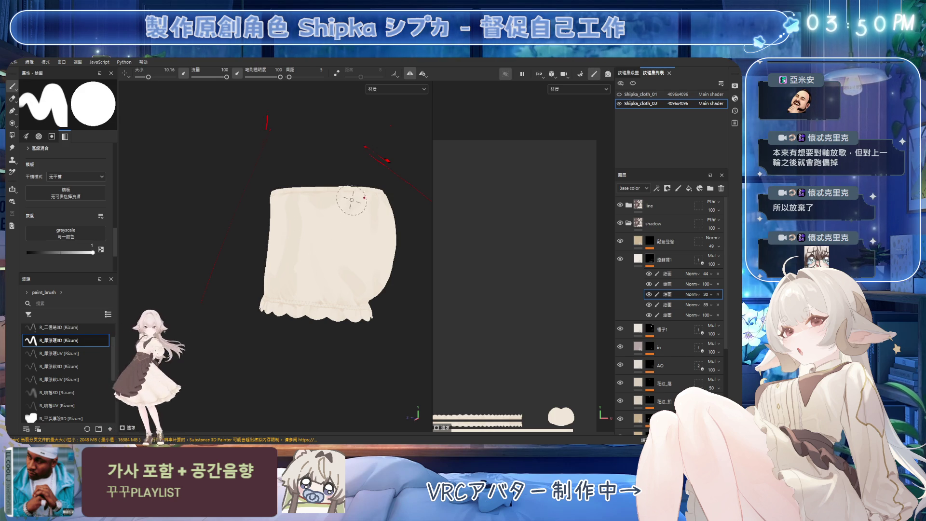
pyautogui.moveTo(340, 212)
pyautogui.keyDown('alt'); pyautogui.mouseDown()
pyautogui.moveTo(314, 213)
pyautogui.moveTo(383, 203)
pyautogui.moveTo(333, 161)
pyautogui.moveTo(352, 197)
pyautogui.mouseUp(); pyautogui.keyUp('alt')
# Erase and blend the front shading with the eraser sized between about 5.5 and 8
pyautogui.keyDown('ctrl'); pyautogui.moveTo(352, 198); pyautogui.dragTo(346, 192, button='right'); pyautogui.keyUp('ctrl')
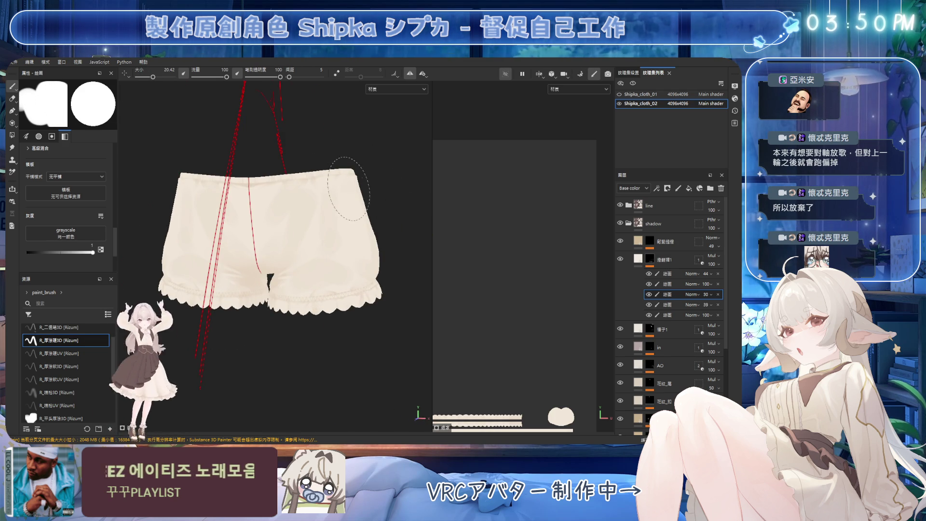
pyautogui.keyDown('alt'); pyautogui.moveTo(346, 192); pyautogui.dragTo(335, 192); pyautogui.keyUp('alt')
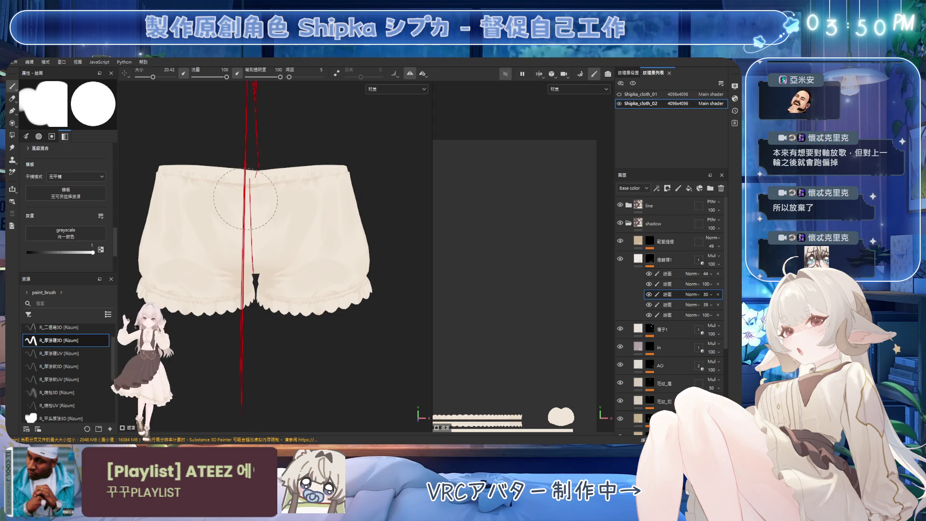
pyautogui.keyDown('alt'); pyautogui.moveTo(289, 223); pyautogui.dragTo(270, 198); pyautogui.keyUp('alt')
pyautogui.press('e')
pyautogui.keyDown('ctrl'); pyautogui.moveTo(270, 197); pyautogui.dragTo(285, 184, button='right'); pyautogui.keyUp('ctrl')
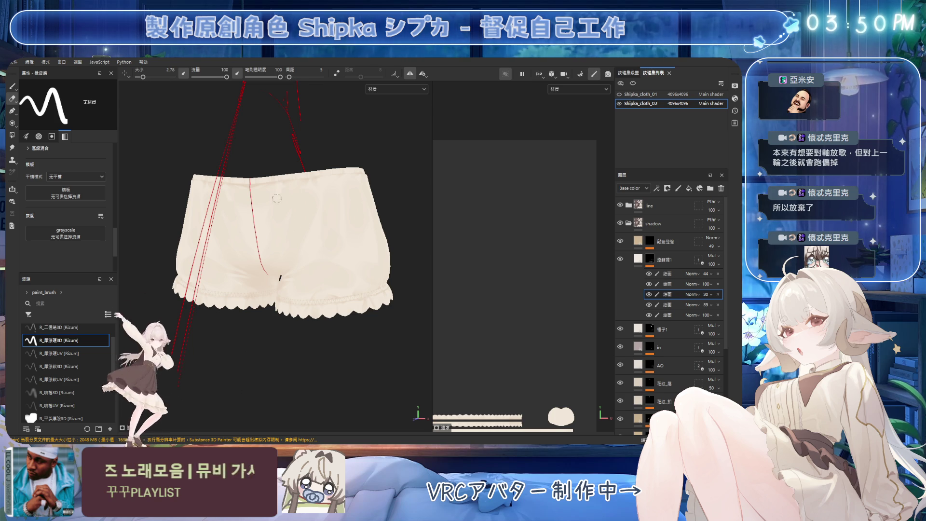
pyautogui.keyDown('ctrl'); pyautogui.moveTo(268, 231); pyautogui.dragTo(286, 206, button='right'); pyautogui.keyUp('ctrl')
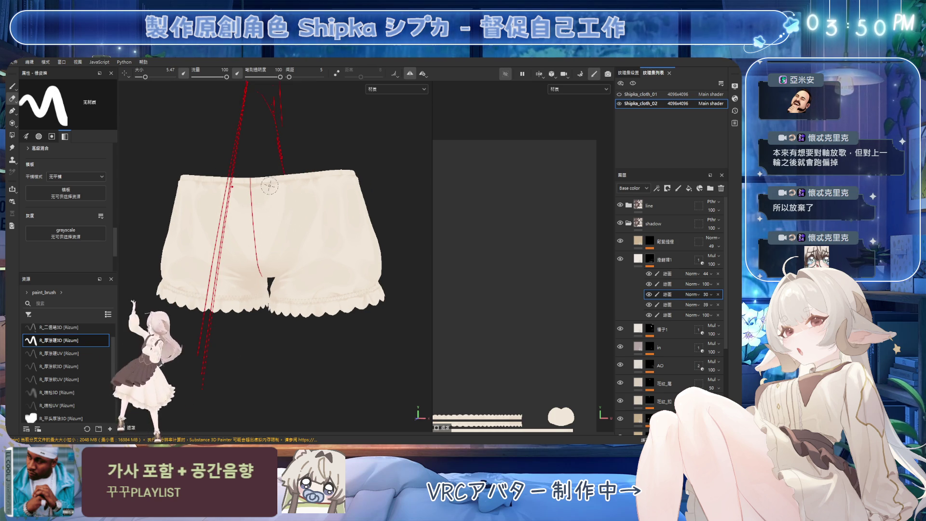
pyautogui.moveTo(294, 178)
pyautogui.keyDown('ctrl'); pyautogui.mouseDown(button='right')
pyautogui.moveTo(276, 184)
pyautogui.moveTo(299, 185)
pyautogui.mouseUp(button='right'); pyautogui.keyUp('ctrl')
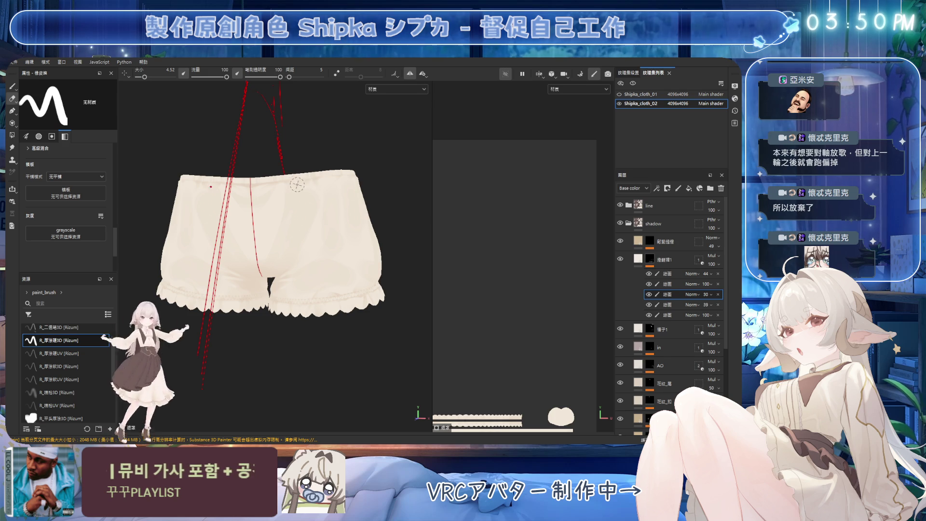
pyautogui.keyDown('ctrl'); pyautogui.moveTo(305, 218); pyautogui.dragTo(301, 194, button='right'); pyautogui.keyUp('ctrl')
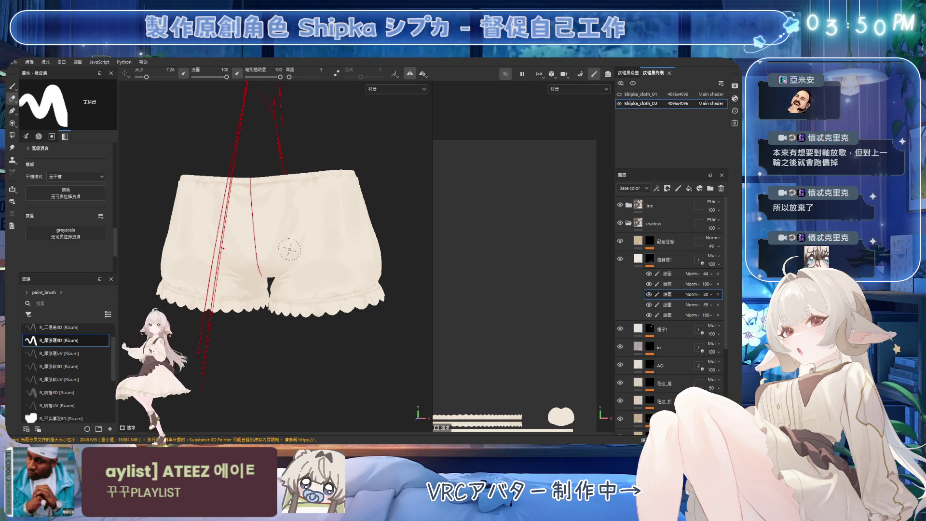
pyautogui.moveTo(312, 221)
pyautogui.keyDown('alt'); pyautogui.mouseDown()
pyautogui.moveTo(309, 234)
pyautogui.moveTo(329, 193)
pyautogui.mouseUp(); pyautogui.keyUp('alt')
pyautogui.keyDown('ctrl'); pyautogui.moveTo(330, 193); pyautogui.dragTo(319, 190, button='right'); pyautogui.keyUp('ctrl')
pyautogui.keyDown('alt'); pyautogui.moveTo(367, 237); pyautogui.dragTo(370, 227); pyautogui.keyUp('alt')
pyautogui.moveTo(350, 226)
pyautogui.keyDown('ctrl'); pyautogui.mouseDown(button='right')
pyautogui.moveTo(342, 165)
pyautogui.moveTo(337, 185)
pyautogui.mouseUp(button='right'); pyautogui.keyUp('ctrl')
pyautogui.moveTo(338, 185)
pyautogui.keyDown('alt'); pyautogui.mouseDown()
pyautogui.moveTo(300, 202)
pyautogui.moveTo(384, 224)
pyautogui.moveTo(357, 212)
pyautogui.mouseUp(); pyautogui.keyUp('alt')
pyautogui.keyDown('ctrl'); pyautogui.moveTo(357, 212); pyautogui.dragTo(352, 208, button='right'); pyautogui.keyUp('ctrl')
# Alternate painting and erasing on the legs and waistband with the brush at about 6
pyautogui.press('1')
pyautogui.moveTo(352, 208)
pyautogui.keyDown('alt'); pyautogui.mouseDown()
pyautogui.moveTo(342, 195)
pyautogui.moveTo(320, 209)
pyautogui.mouseUp(); pyautogui.keyUp('alt')
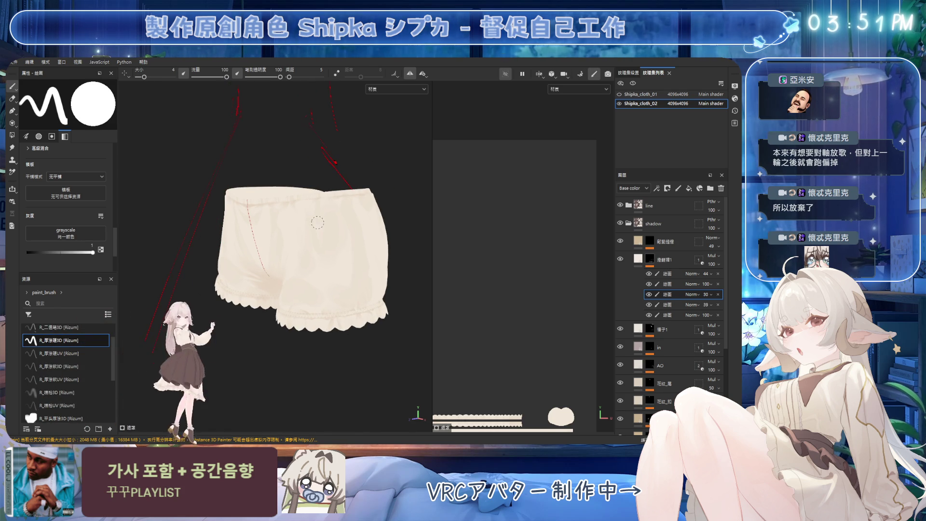
pyautogui.press('e')
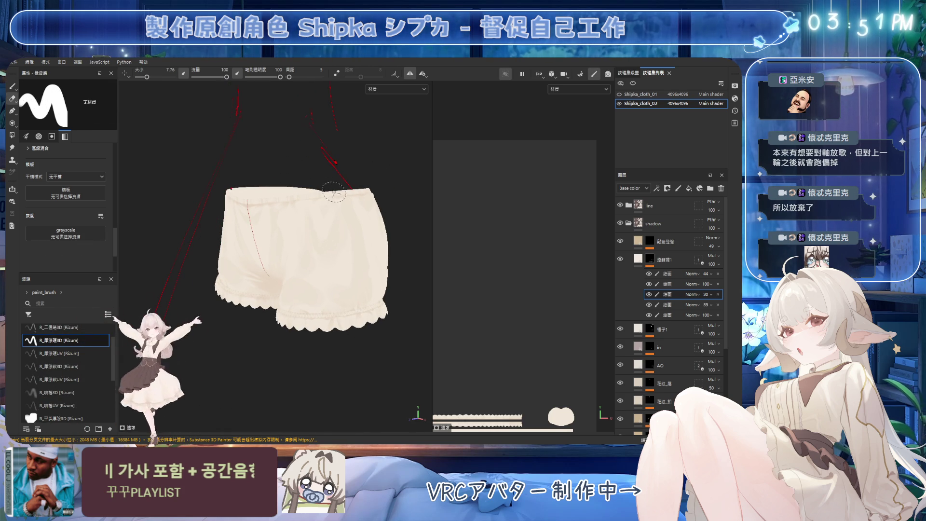
pyautogui.press('1')
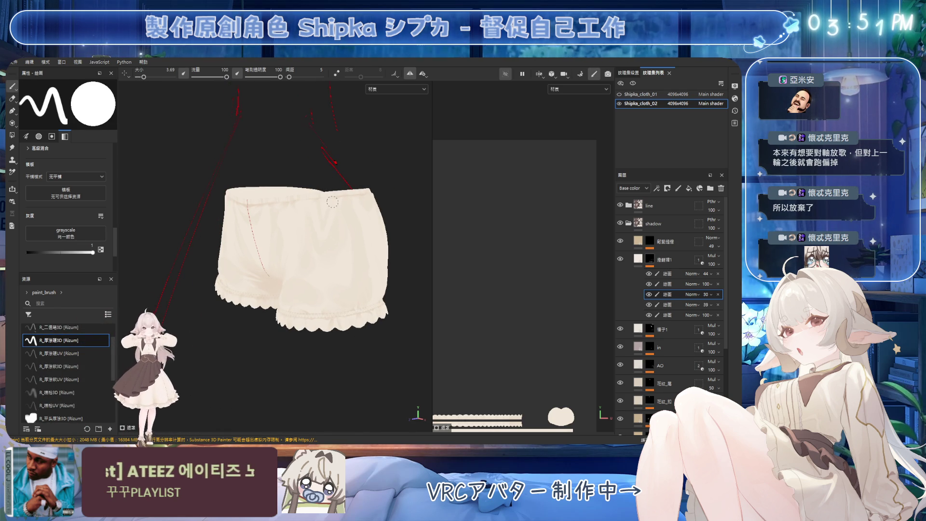
pyautogui.keyDown('alt'); pyautogui.moveTo(351, 208); pyautogui.dragTo(347, 225); pyautogui.keyUp('alt')
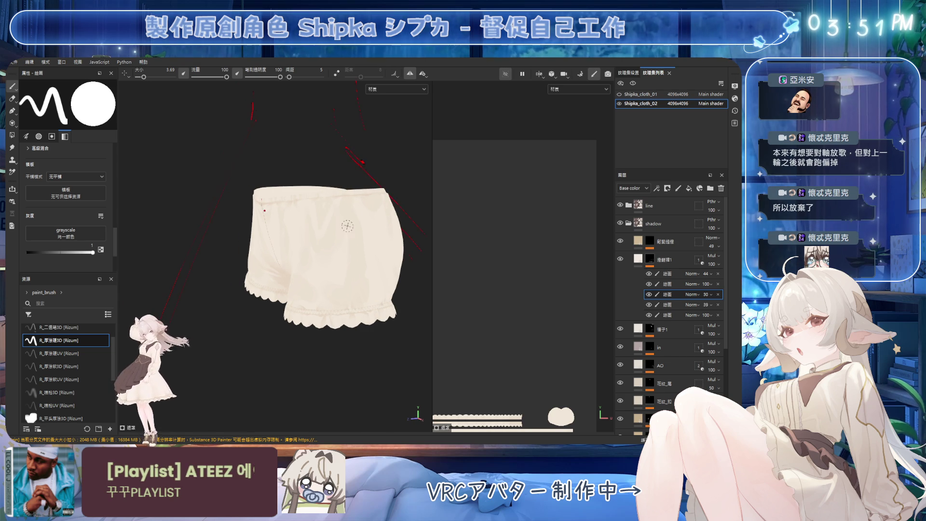
pyautogui.keyDown('ctrl'); pyautogui.moveTo(346, 216); pyautogui.dragTo(354, 213, button='right'); pyautogui.keyUp('ctrl')
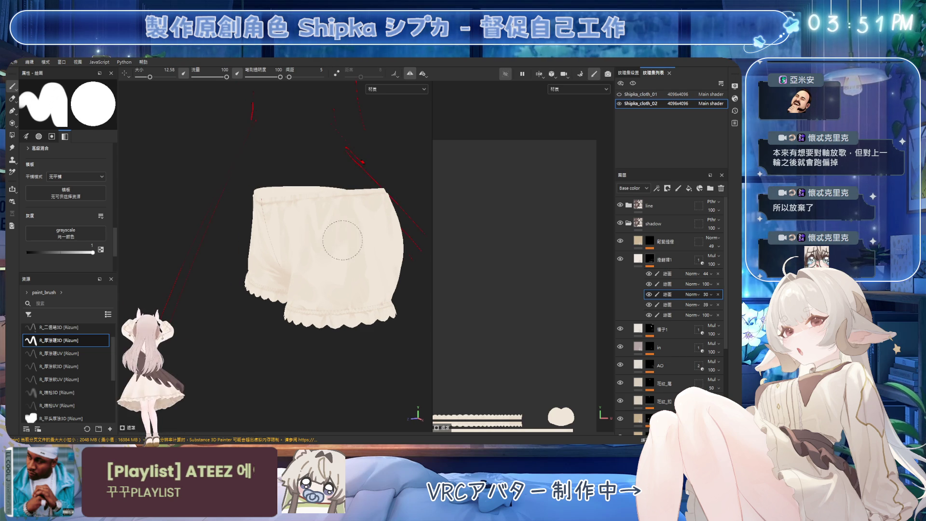
pyautogui.press('2')
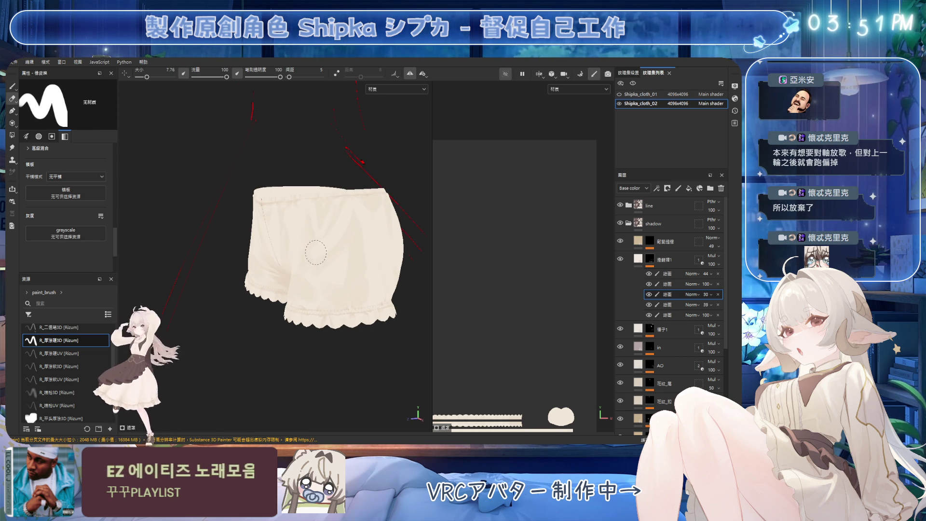
pyautogui.keyDown('alt'); pyautogui.moveTo(301, 278); pyautogui.dragTo(333, 270); pyautogui.keyUp('alt')
pyautogui.press('1')
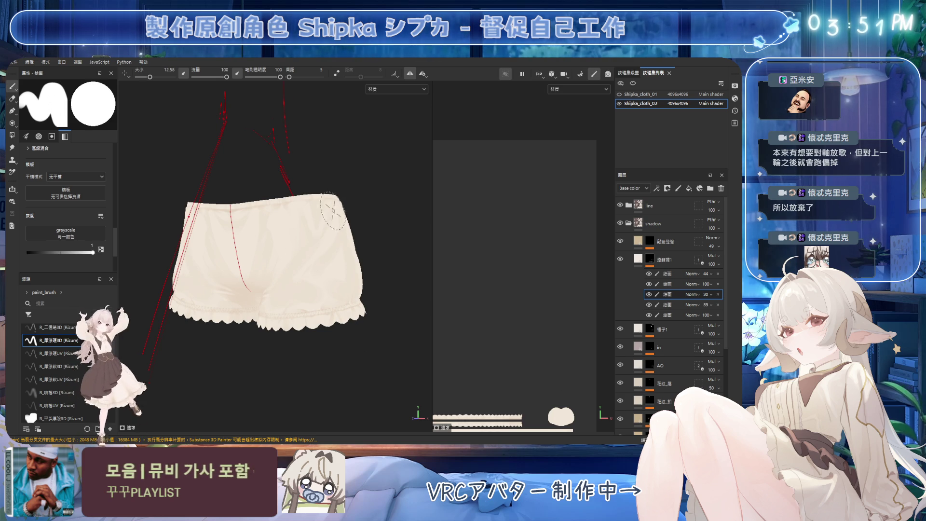
pyautogui.keyDown('alt'); pyautogui.moveTo(350, 200); pyautogui.dragTo(301, 227); pyautogui.keyUp('alt')
pyautogui.press('2')
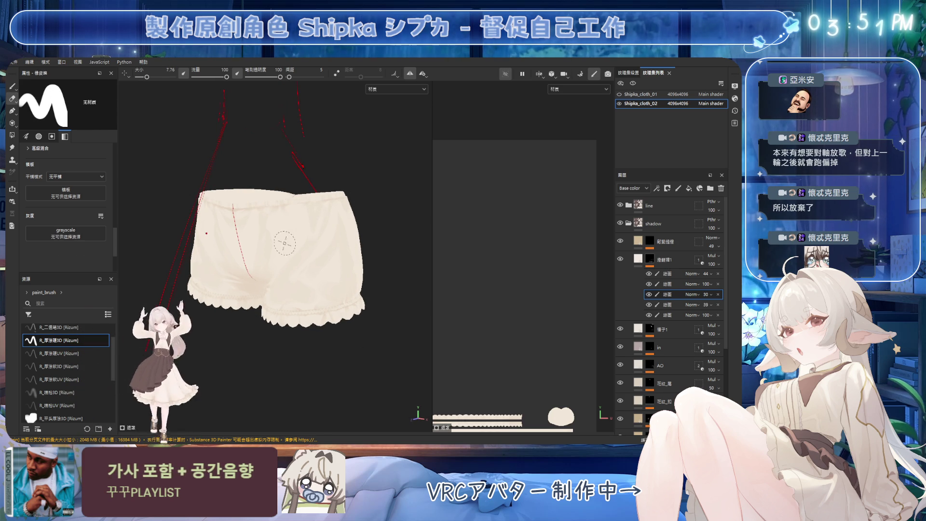
pyautogui.press('1')
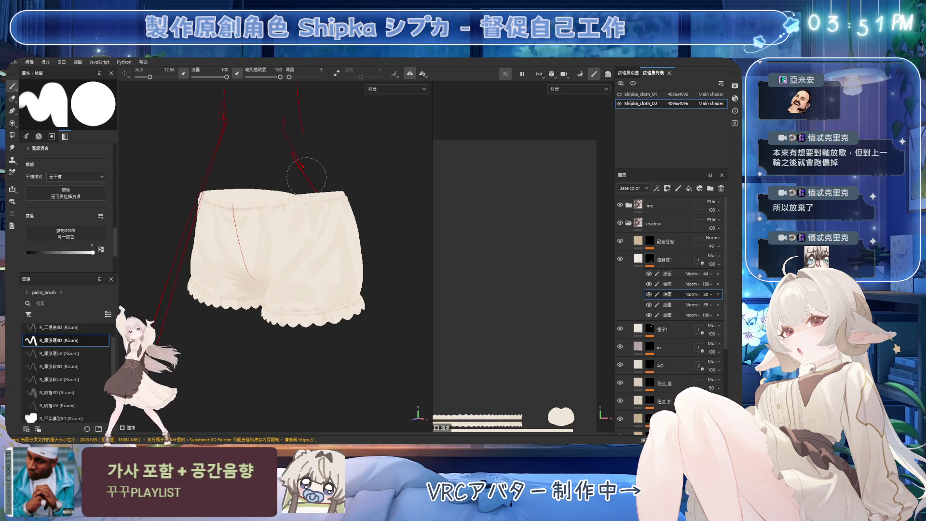
# Save the project and load the R_噴槍3D airbrush preset
pyautogui.hotkey('ctrl', 's')
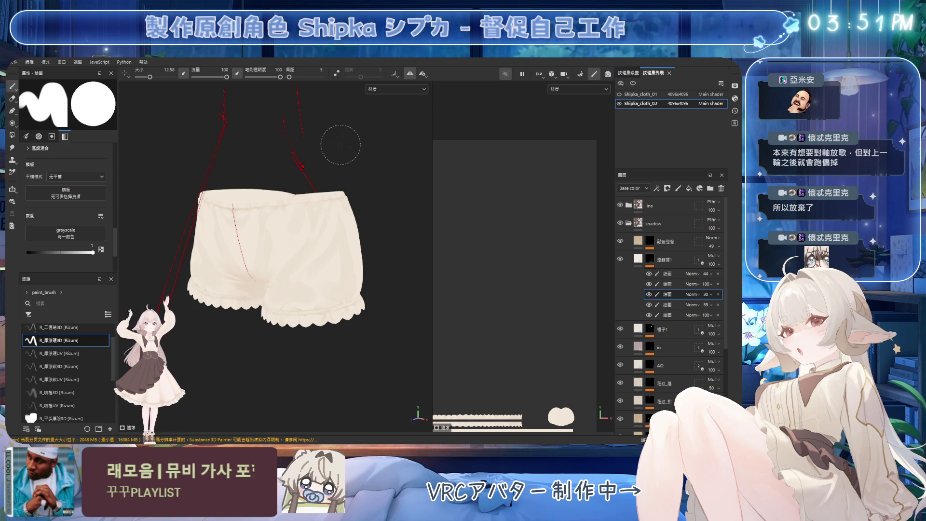
pyautogui.moveTo(309, 245)
pyautogui.keyDown('alt'); pyautogui.mouseDown()
pyautogui.moveTo(347, 263)
pyautogui.moveTo(290, 286)
pyautogui.mouseUp(); pyautogui.keyUp('alt')
pyautogui.press('e')
pyautogui.click(57, 392)
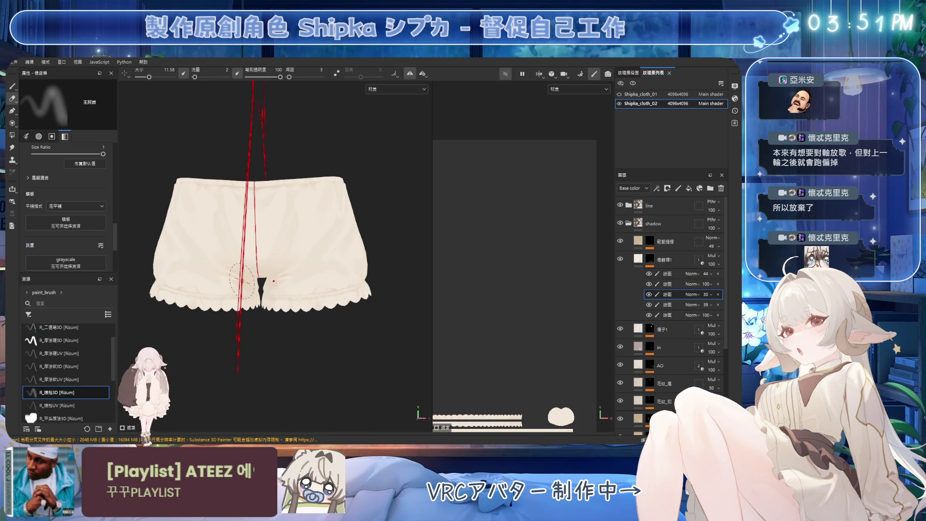
# Set the airbrush flow to 47 and touch up front shading at brush sizes 4.6–17
pyautogui.keyDown('ctrl'); pyautogui.moveTo(358, 296); pyautogui.dragTo(410, 325); pyautogui.keyUp('ctrl')
pyautogui.keyDown('ctrl'); pyautogui.moveTo(266, 258); pyautogui.dragTo(275, 231, button='right'); pyautogui.keyUp('ctrl')
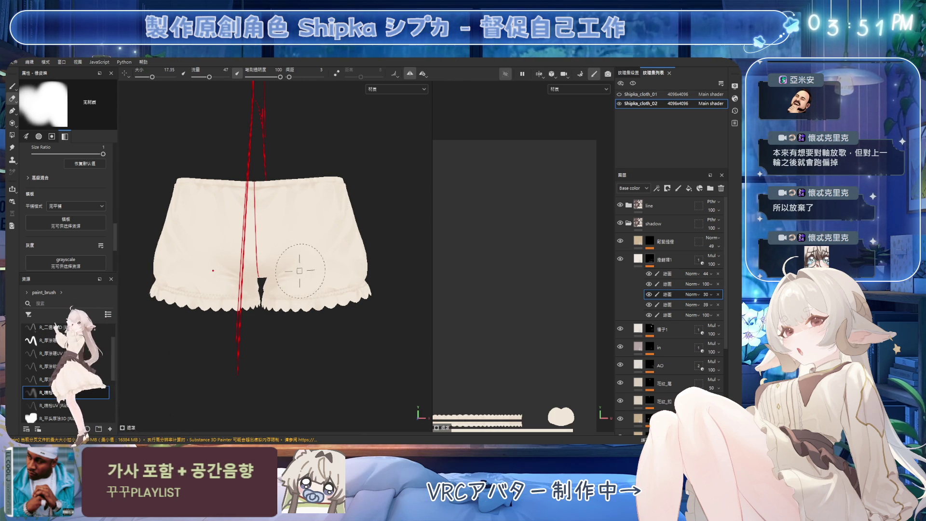
pyautogui.keyDown('alt'); pyautogui.moveTo(310, 269); pyautogui.dragTo(324, 265); pyautogui.keyUp('alt')
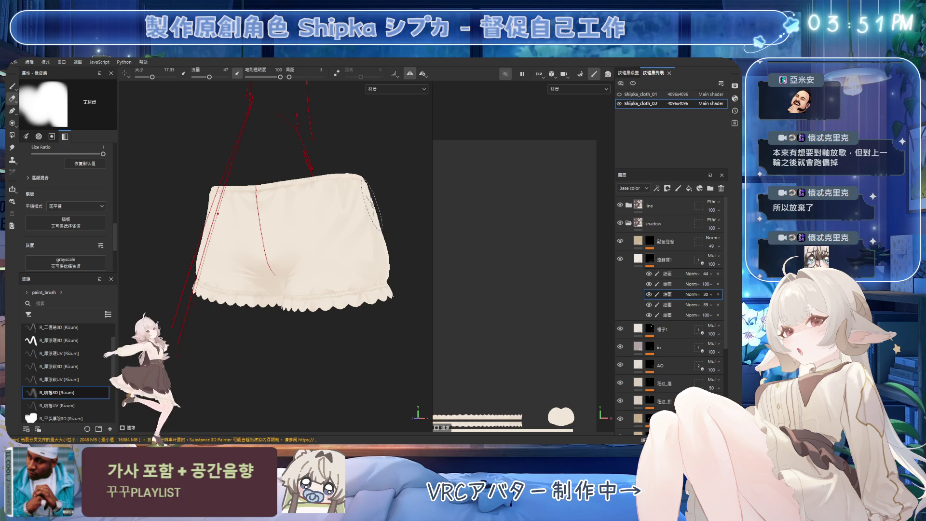
pyautogui.press('[')
pyautogui.keyDown('alt'); pyautogui.moveTo(374, 227); pyautogui.dragTo(338, 214); pyautogui.keyUp('alt')
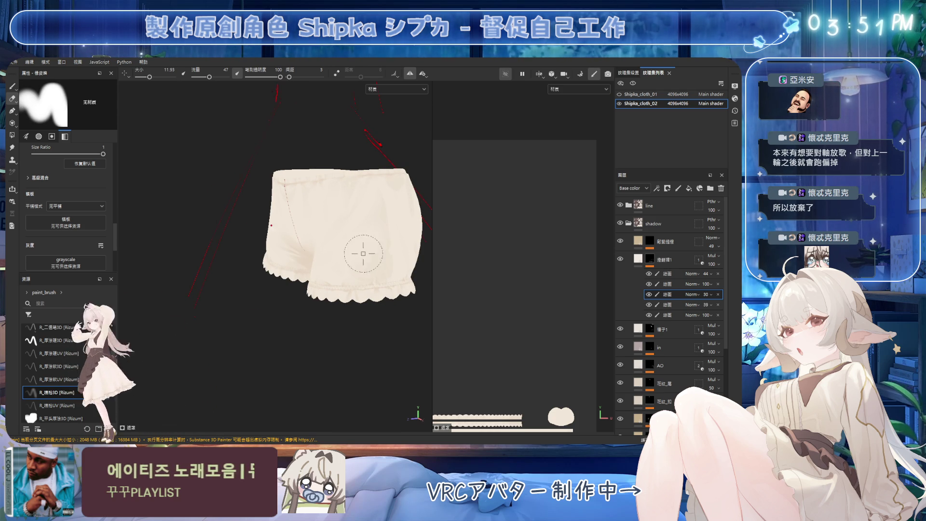
pyautogui.press(']')
pyautogui.moveTo(366, 253)
pyautogui.keyDown('alt'); pyautogui.mouseDown()
pyautogui.moveTo(337, 238)
pyautogui.moveTo(336, 256)
pyautogui.mouseUp(); pyautogui.keyUp('alt')
pyautogui.moveTo(279, 252)
pyautogui.keyDown('alt'); pyautogui.mouseDown()
pyautogui.moveTo(320, 279)
pyautogui.moveTo(306, 182)
pyautogui.moveTo(362, 211)
pyautogui.moveTo(299, 197)
pyautogui.moveTo(342, 181)
pyautogui.moveTo(304, 177)
pyautogui.moveTo(314, 213)
pyautogui.mouseUp(); pyautogui.keyUp('alt')
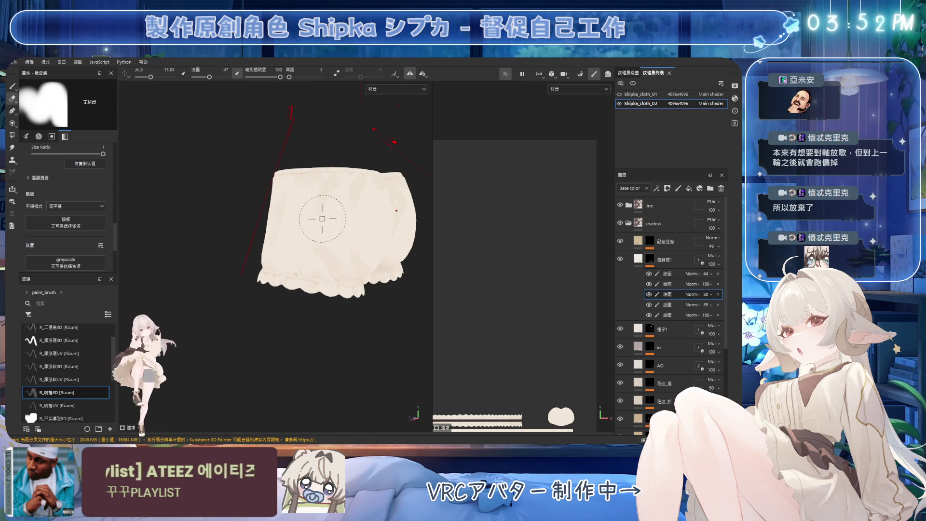
pyautogui.press('[')
pyautogui.press('[')
pyautogui.press('[')
pyautogui.keyDown('alt'); pyautogui.moveTo(343, 241); pyautogui.dragTo(310, 234); pyautogui.keyUp('alt')
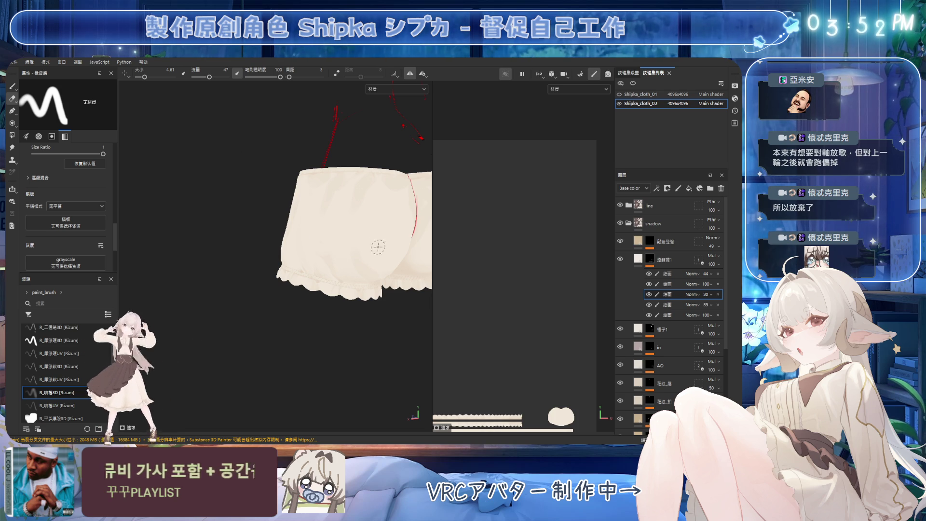
# Alternate painting and erasing front shading, with brush sizes from about 4 up to 16
pyautogui.press('1')
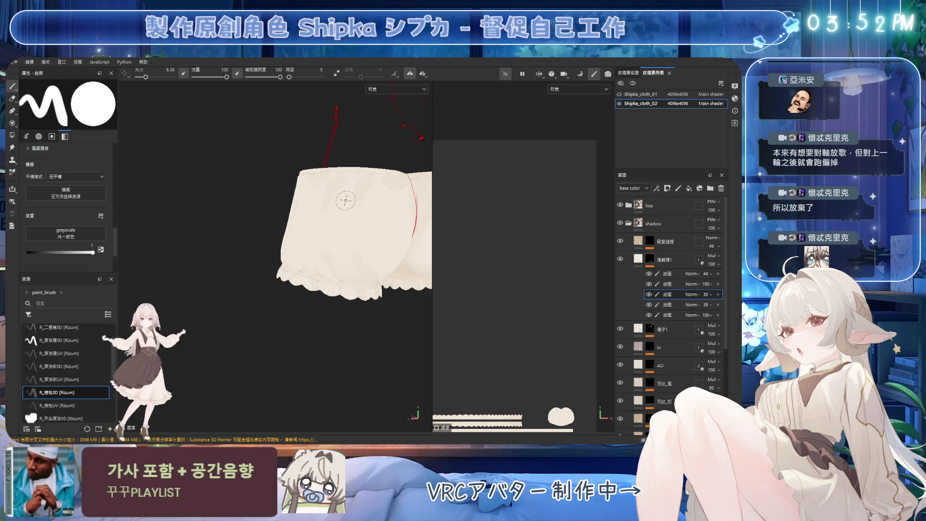
pyautogui.press('[')
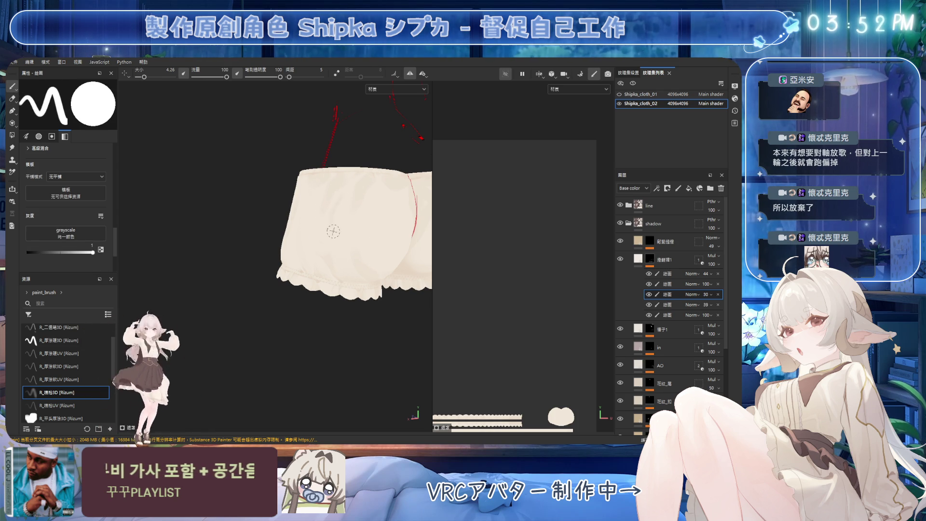
pyautogui.moveTo(332, 243)
pyautogui.keyDown('alt'); pyautogui.mouseDown()
pyautogui.moveTo(279, 182)
pyautogui.moveTo(305, 202)
pyautogui.mouseUp(); pyautogui.keyUp('alt')
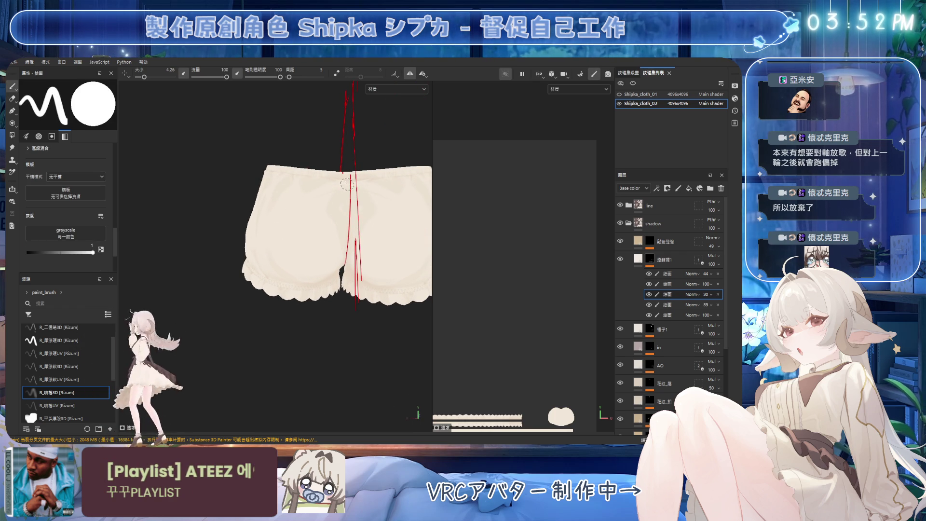
pyautogui.press('e')
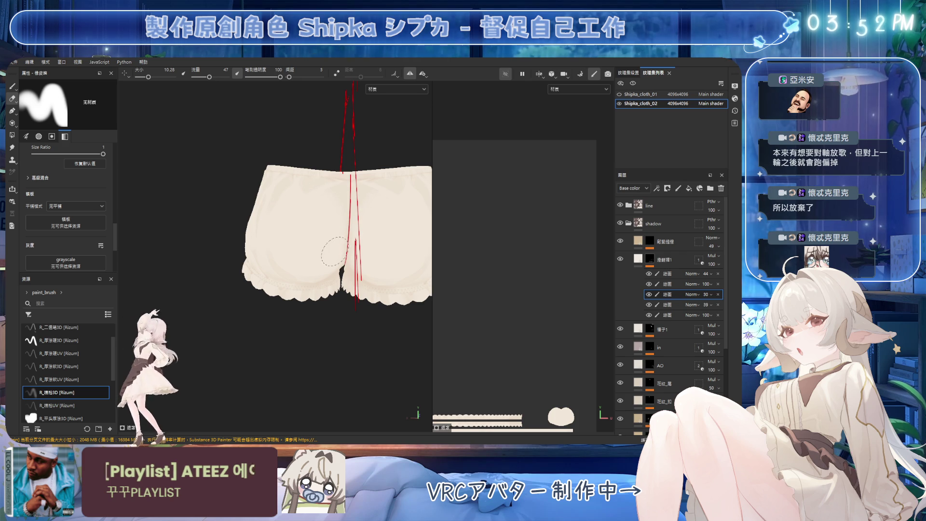
pyautogui.press('1')
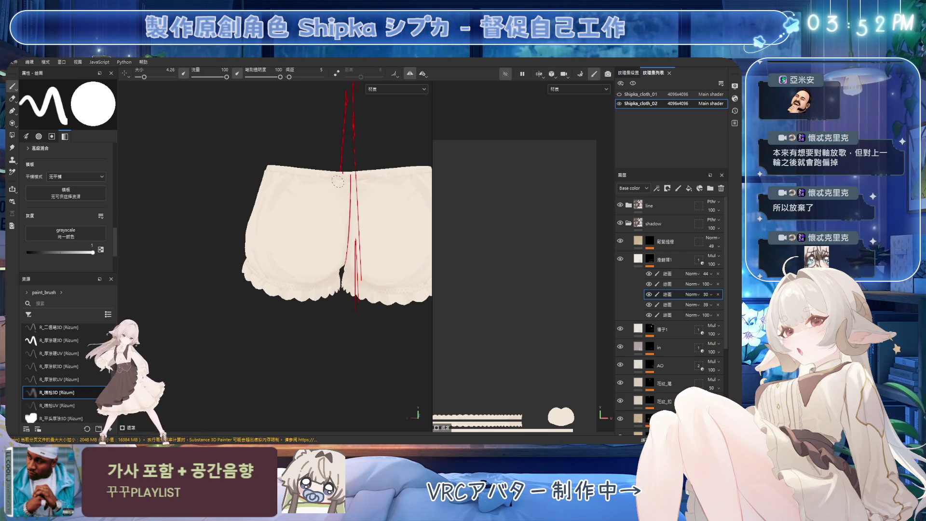
pyautogui.press('2')
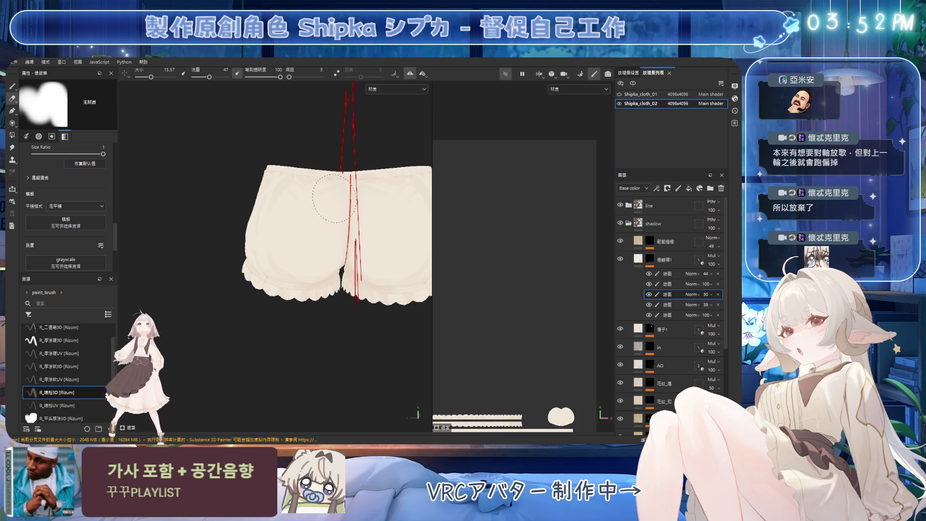
pyautogui.moveTo(293, 219)
pyautogui.keyDown('alt'); pyautogui.mouseDown()
pyautogui.moveTo(304, 276)
pyautogui.moveTo(328, 226)
pyautogui.moveTo(259, 271)
pyautogui.moveTo(289, 222)
pyautogui.mouseUp(); pyautogui.keyUp('alt')
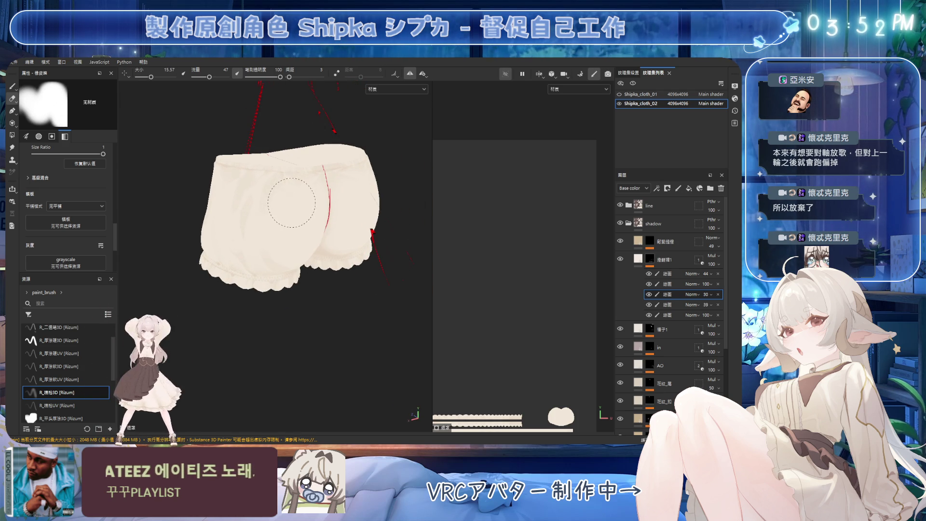
pyautogui.keyDown('ctrl'); pyautogui.moveTo(283, 196); pyautogui.dragTo(282, 193, button='right'); pyautogui.keyUp('ctrl')
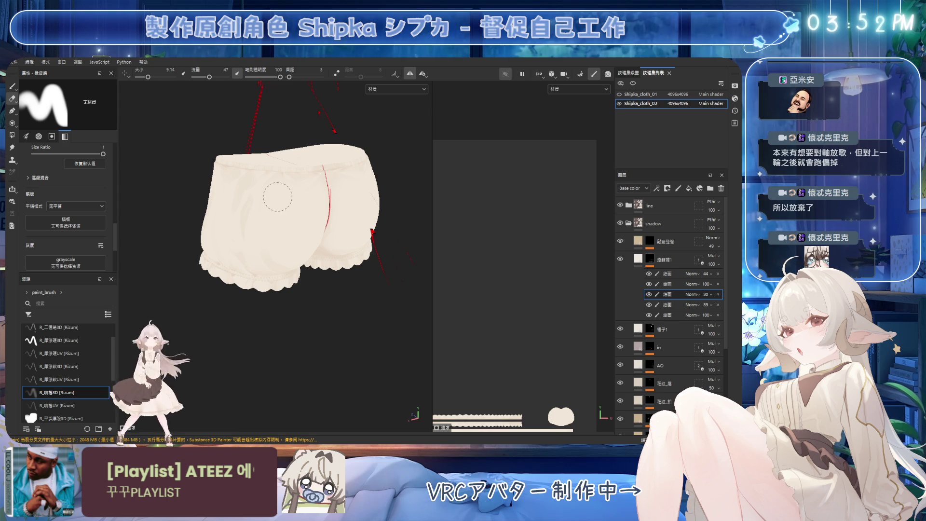
pyautogui.keyDown('alt'); pyautogui.moveTo(270, 217); pyautogui.dragTo(258, 200); pyautogui.keyUp('alt')
pyautogui.keyDown('ctrl'); pyautogui.moveTo(259, 201); pyautogui.dragTo(270, 201, button='right'); pyautogui.keyUp('ctrl')
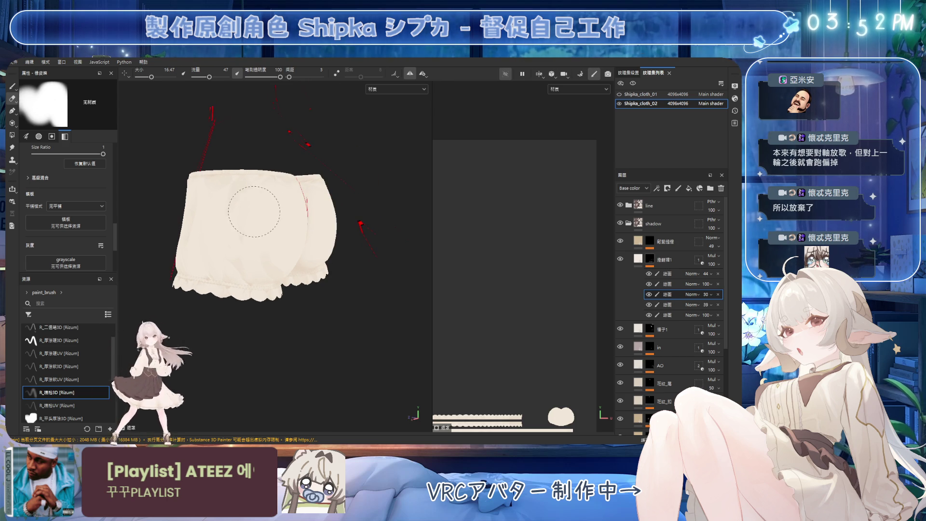
# Erase stray shading on the side and back with a brush of about 3–9, then save
pyautogui.keyDown('alt'); pyautogui.moveTo(283, 217); pyautogui.dragTo(288, 199); pyautogui.keyUp('alt')
pyautogui.press('p')
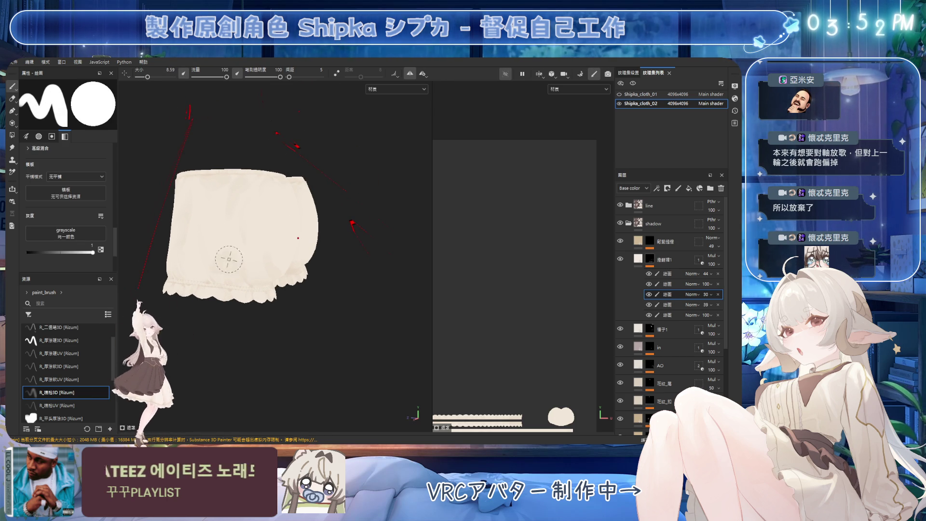
pyautogui.press('e')
pyautogui.moveTo(231, 281)
pyautogui.keyDown('alt'); pyautogui.mouseDown()
pyautogui.moveTo(285, 244)
pyautogui.moveTo(245, 241)
pyautogui.mouseUp(); pyautogui.keyUp('alt')
pyautogui.moveTo(296, 254)
pyautogui.keyDown('alt'); pyautogui.mouseDown()
pyautogui.moveTo(271, 261)
pyautogui.moveTo(241, 198)
pyautogui.mouseUp(); pyautogui.keyUp('alt')
pyautogui.moveTo(241, 197)
pyautogui.keyDown('ctrl'); pyautogui.mouseDown(button='right')
pyautogui.moveTo(234, 196)
pyautogui.moveTo(252, 201)
pyautogui.moveTo(222, 207)
pyautogui.mouseUp(button='right'); pyautogui.keyUp('ctrl')
pyautogui.keyDown('alt'); pyautogui.moveTo(221, 207); pyautogui.dragTo(265, 172); pyautogui.keyUp('alt')
pyautogui.hotkey('ctrl', 's')
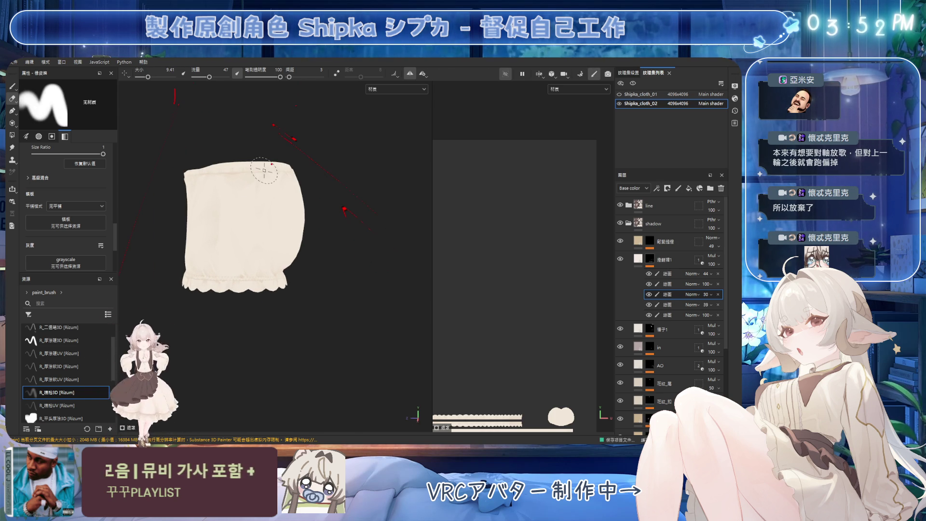
# Erase fine shading detail on the front with the brush resized from about 15 down to 2.6
pyautogui.moveTo(262, 213)
pyautogui.keyDown('alt'); pyautogui.mouseDown()
pyautogui.moveTo(294, 207)
pyautogui.moveTo(244, 193)
pyautogui.mouseUp(); pyautogui.keyUp('alt')
pyautogui.scroll(3, 296, 206)
pyautogui.keyDown('ctrl'); pyautogui.moveTo(243, 193); pyautogui.dragTo(227, 222, button='right'); pyautogui.keyUp('ctrl')
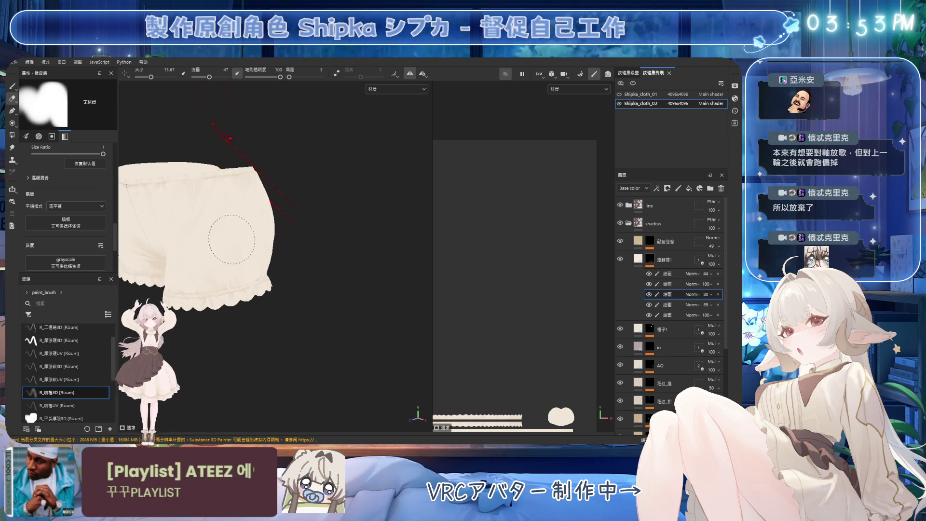
pyautogui.keyDown('alt'); pyautogui.moveTo(227, 222); pyautogui.dragTo(232, 231); pyautogui.keyUp('alt')
pyautogui.keyDown('ctrl'); pyautogui.moveTo(232, 232); pyautogui.dragTo(254, 193, button='right'); pyautogui.keyUp('ctrl')
pyautogui.keyDown('alt'); pyautogui.moveTo(255, 193); pyautogui.dragTo(245, 185); pyautogui.keyUp('alt')
pyautogui.keyDown('ctrl'); pyautogui.moveTo(245, 185); pyautogui.dragTo(243, 173, button='right'); pyautogui.keyUp('ctrl')
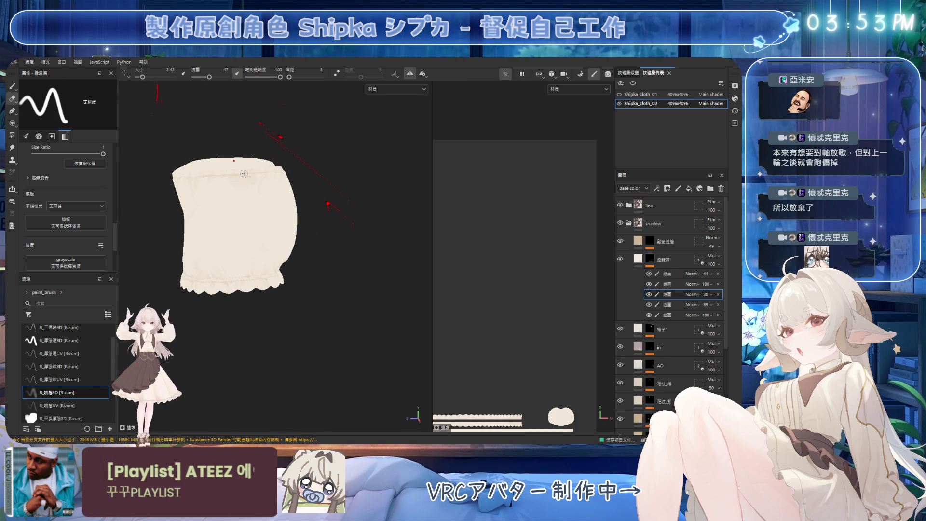
pyautogui.scroll(5, 248, 169)
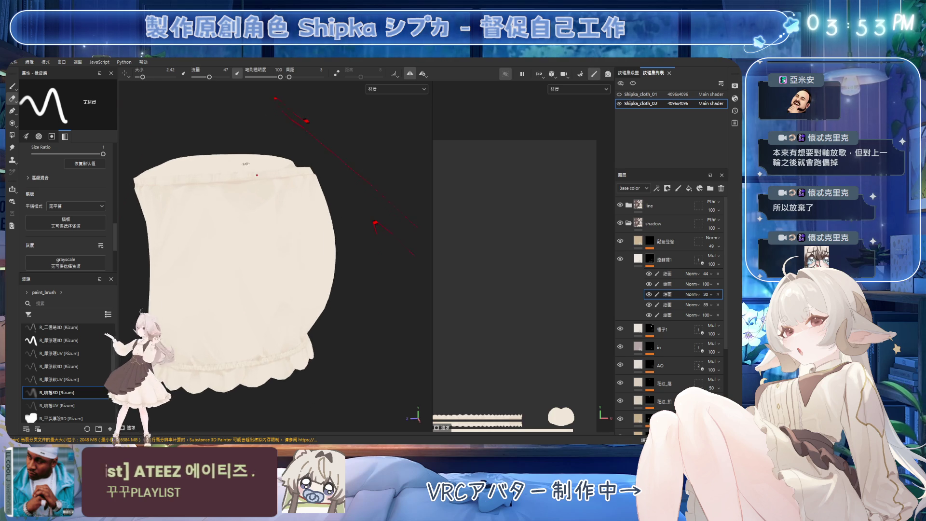
pyautogui.scroll(-3, 258, 160)
pyautogui.keyDown('ctrl'); pyautogui.moveTo(229, 175); pyautogui.dragTo(243, 187, button='right'); pyautogui.keyUp('ctrl')
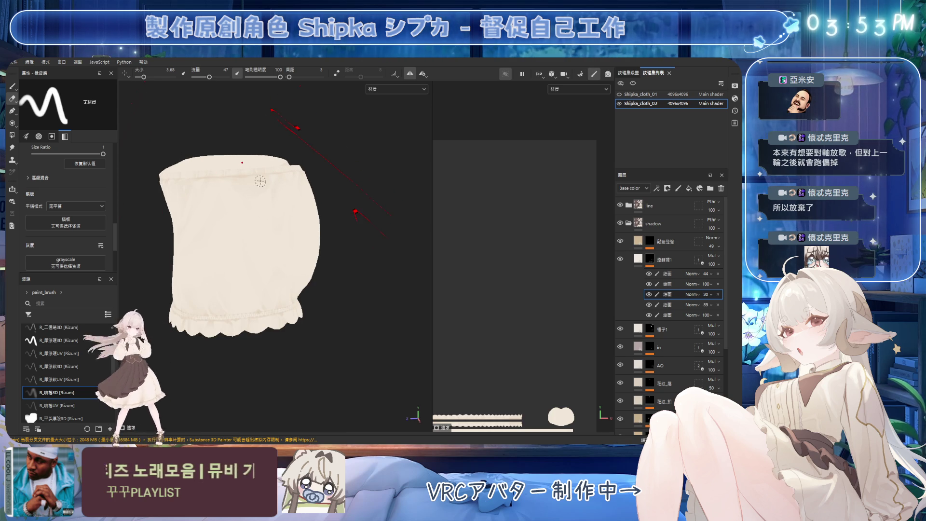
pyautogui.keyDown('alt'); pyautogui.moveTo(270, 207); pyautogui.dragTo(251, 188); pyautogui.keyUp('alt')
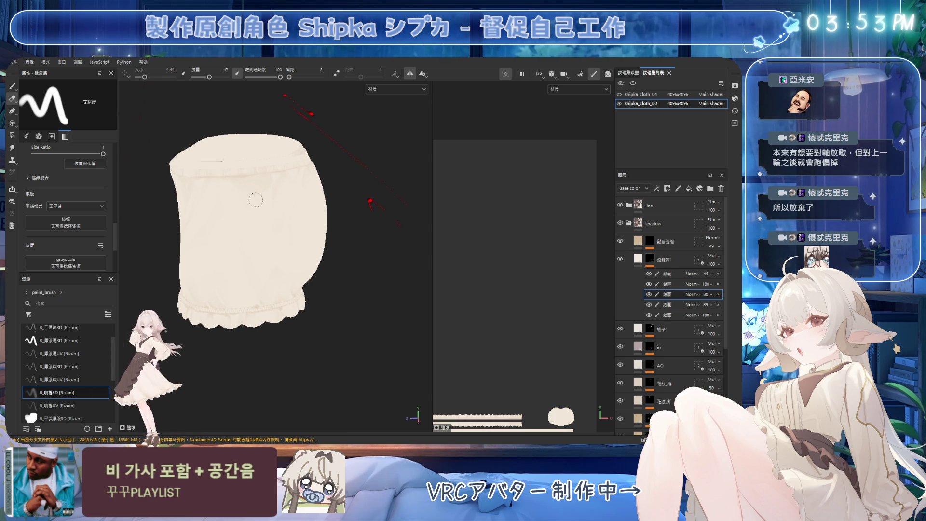
pyautogui.keyDown('ctrl'); pyautogui.moveTo(272, 175); pyautogui.dragTo(272, 174, button='right'); pyautogui.keyUp('ctrl')
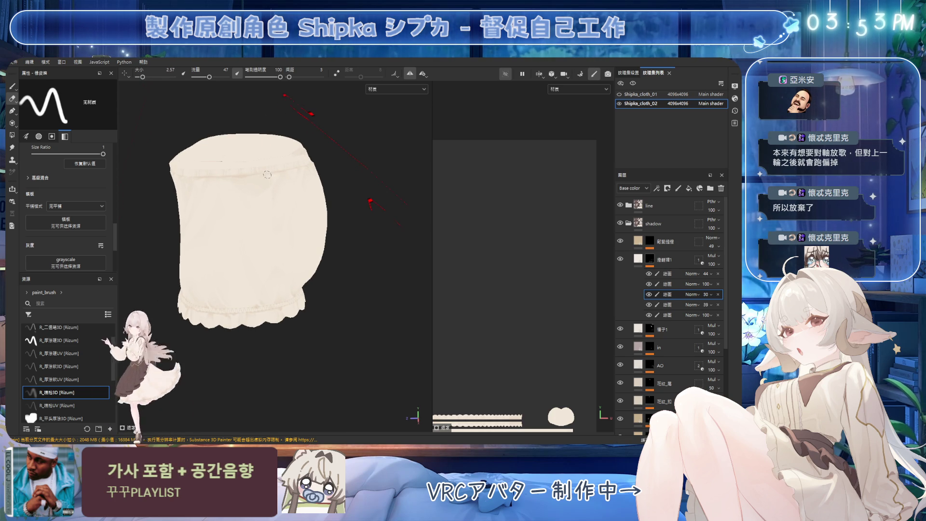
# Repaint front shading detail with the brush sized between about 1.9 and 9.4
pyautogui.press('1')
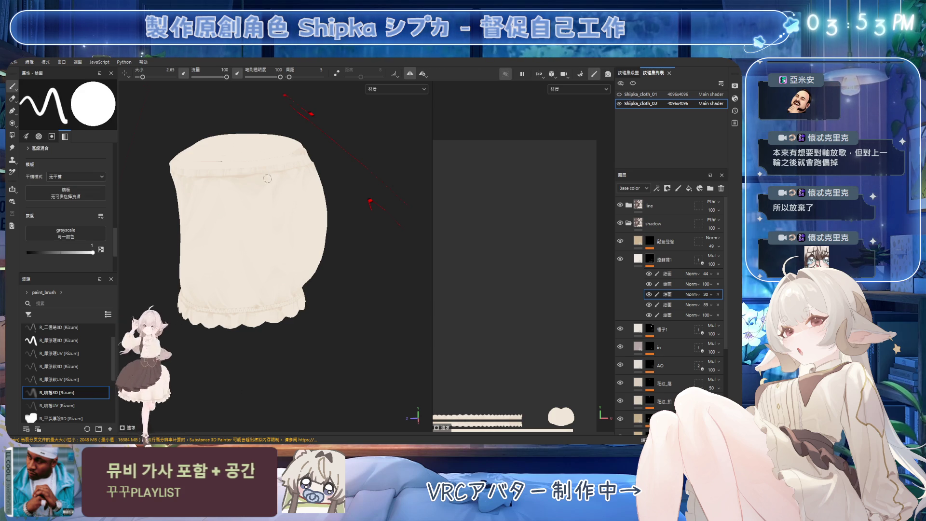
pyautogui.keyDown('ctrl'); pyautogui.moveTo(261, 178); pyautogui.dragTo(265, 172, button='right'); pyautogui.keyUp('ctrl')
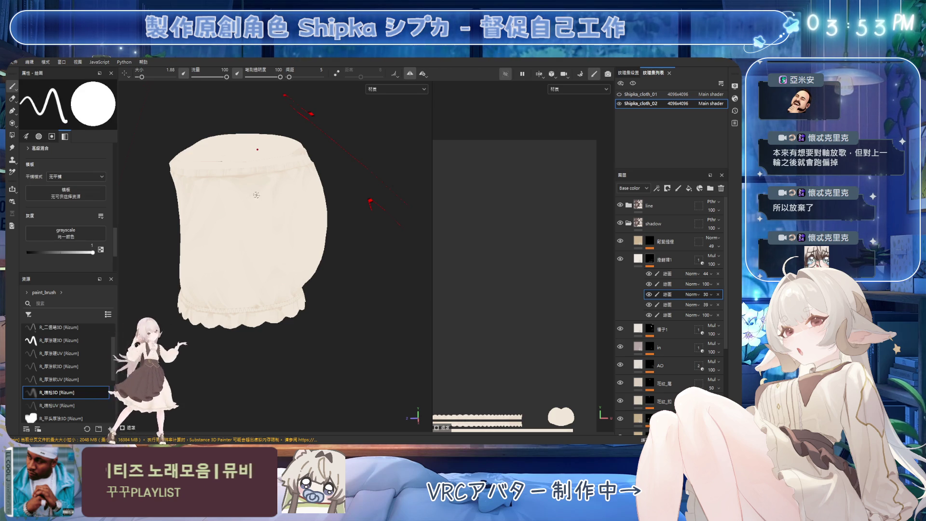
pyautogui.keyDown('alt'); pyautogui.moveTo(253, 193); pyautogui.dragTo(288, 177); pyautogui.keyUp('alt')
pyautogui.keyDown('ctrl'); pyautogui.moveTo(288, 176); pyautogui.dragTo(292, 174, button='right'); pyautogui.keyUp('ctrl')
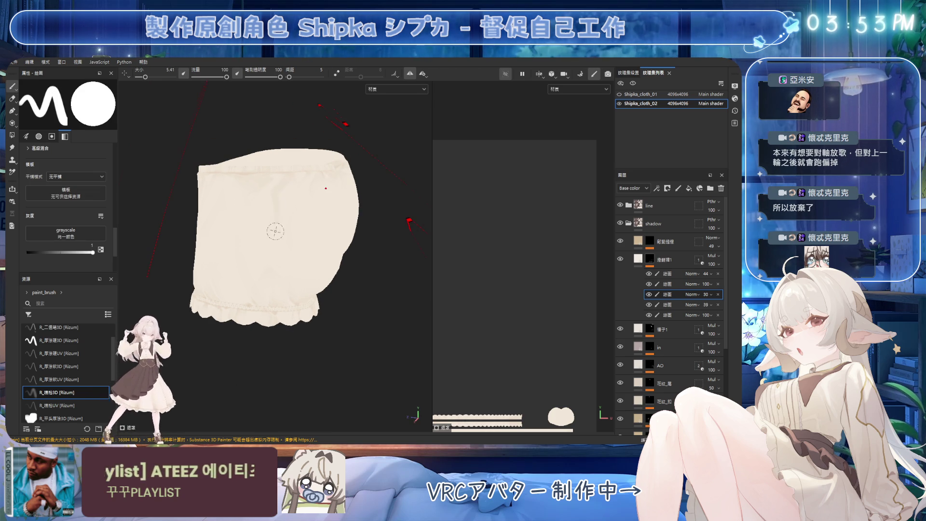
pyautogui.keyDown('ctrl'); pyautogui.moveTo(277, 216); pyautogui.dragTo(298, 190, button='right'); pyautogui.keyUp('ctrl')
# Alternate erasing and painting to clean the side and waistband shading, then save
pyautogui.press('e')
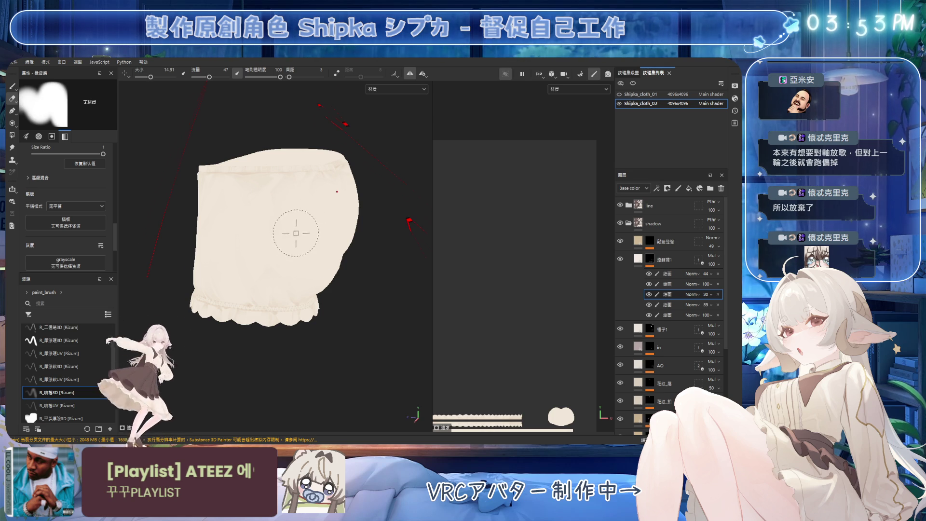
pyautogui.keyDown('alt'); pyautogui.moveTo(281, 196); pyautogui.dragTo(295, 207); pyautogui.keyUp('alt')
pyautogui.moveTo(235, 193)
pyautogui.keyDown('alt'); pyautogui.mouseDown()
pyautogui.moveTo(327, 195)
pyautogui.moveTo(242, 209)
pyautogui.mouseUp(); pyautogui.keyUp('alt')
pyautogui.press('b')
pyautogui.press('[')
pyautogui.press('[')
pyautogui.press('[')
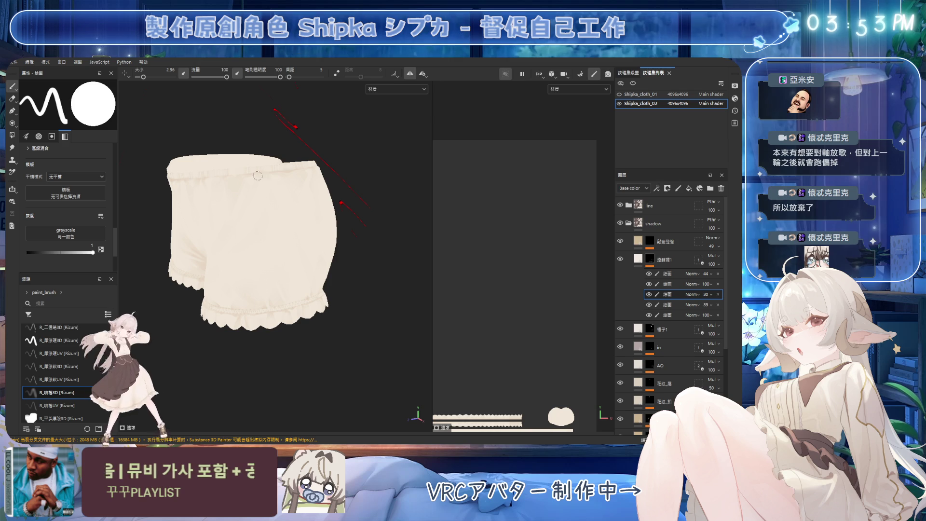
pyautogui.press('e')
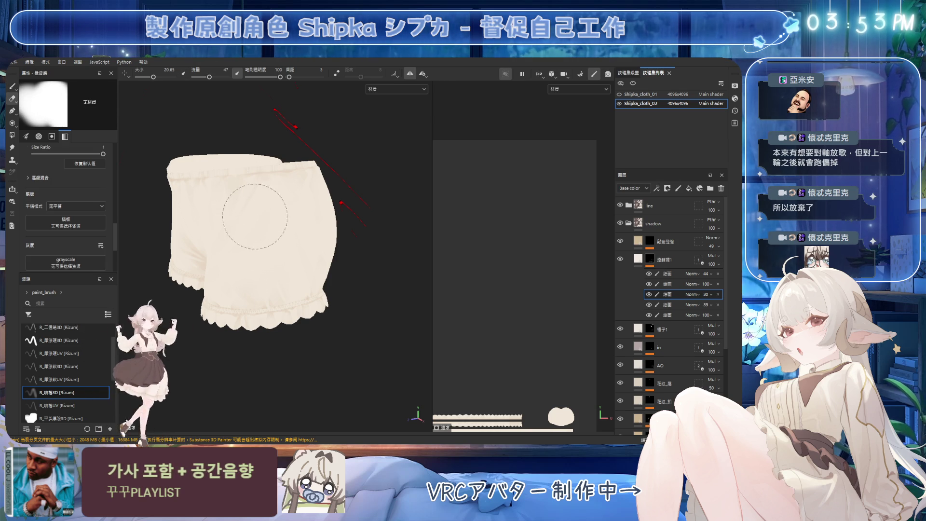
pyautogui.scroll(3, 296, 211)
pyautogui.moveTo(190, 244)
pyautogui.keyDown('alt'); pyautogui.mouseDown()
pyautogui.moveTo(302, 230)
pyautogui.moveTo(302, 214)
pyautogui.mouseUp(); pyautogui.keyUp('alt')
pyautogui.scroll(-3, 303, 230)
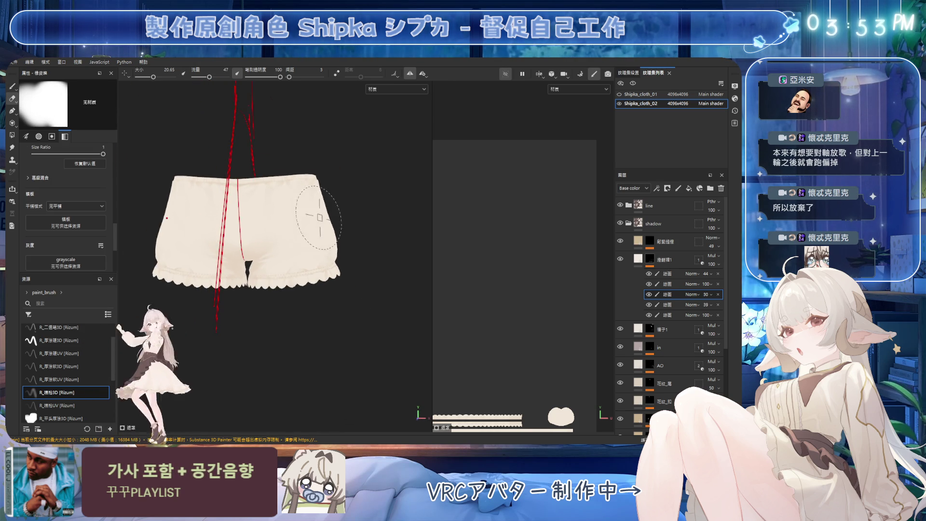
pyautogui.moveTo(357, 222)
pyautogui.keyDown('alt'); pyautogui.mouseDown()
pyautogui.moveTo(333, 226)
pyautogui.moveTo(347, 255)
pyautogui.moveTo(366, 251)
pyautogui.mouseUp(); pyautogui.keyUp('alt')
pyautogui.hotkey('ctrl', 's')
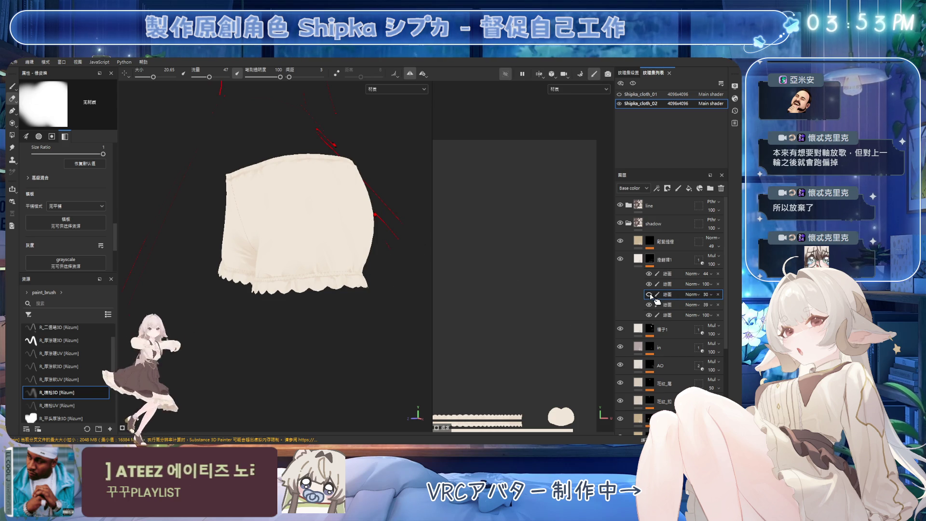
# Blend the back shading with the brush enlarged to about 24 and save the project
pyautogui.moveTo(414, 264)
pyautogui.keyDown('alt'); pyautogui.mouseDown()
pyautogui.moveTo(268, 244)
pyautogui.moveTo(314, 258)
pyautogui.mouseUp(); pyautogui.keyUp('alt')
pyautogui.scroll(5, 330, 246)
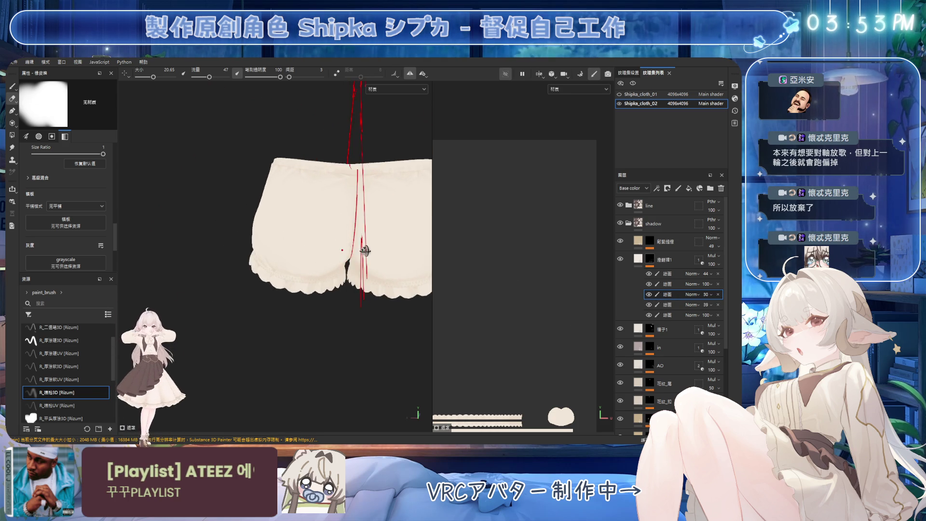
pyautogui.scroll(1, 331, 246)
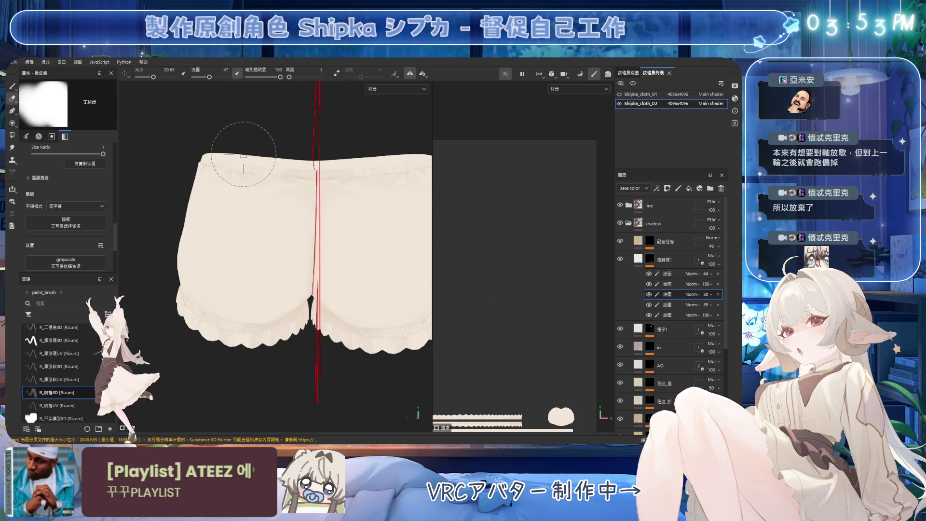
pyautogui.press(']')
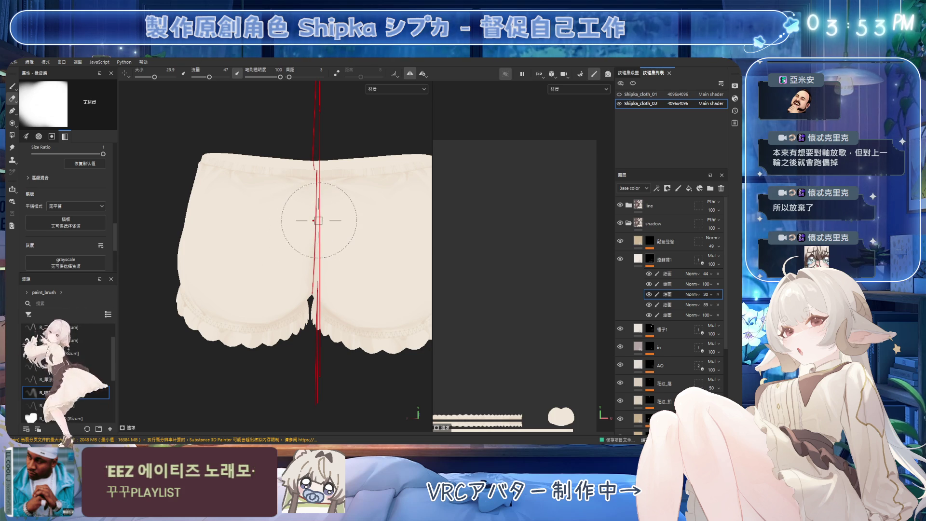
pyautogui.hotkey('ctrl', 's')
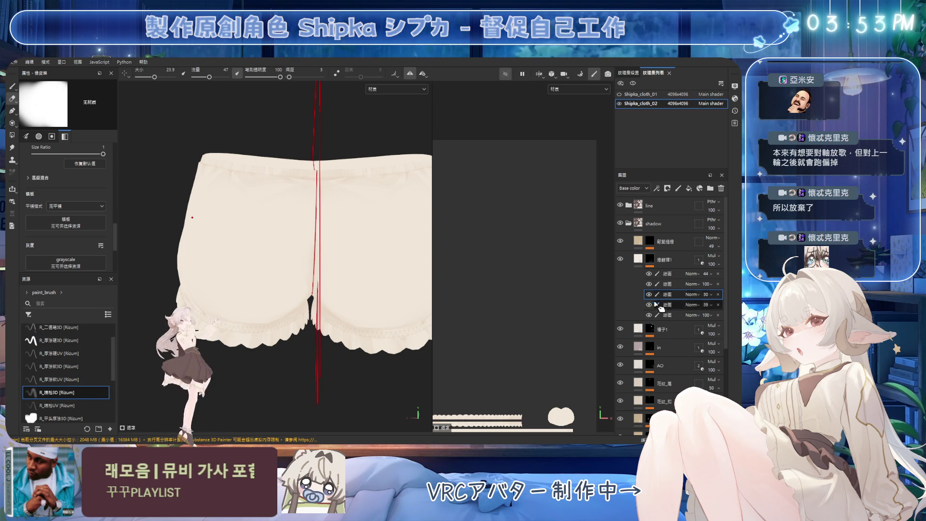
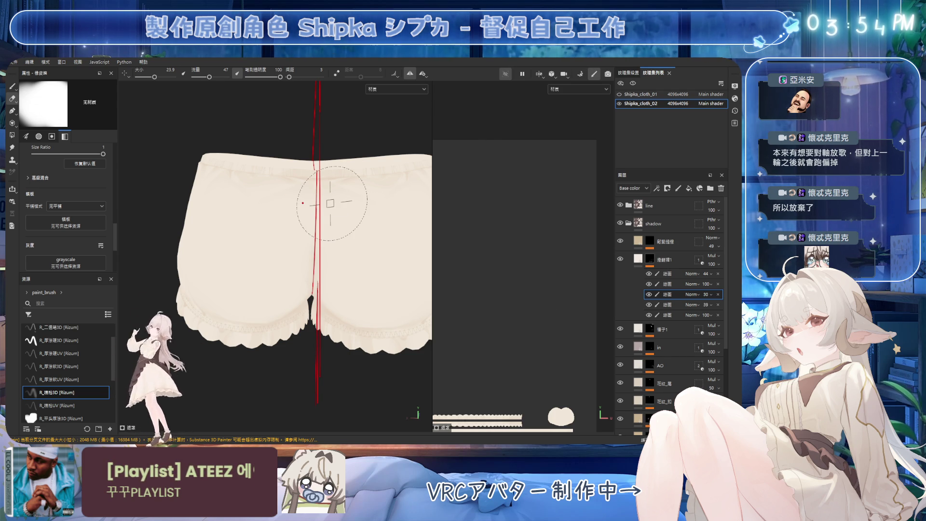
# Hide and select the bottom paint sublayer, zoom in on the shorts, and shrink the eraser to 7.15
pyautogui.moveTo(310, 213)
pyautogui.keyDown('alt'); pyautogui.mouseDown()
pyautogui.moveTo(318, 251)
pyautogui.moveTo(298, 283)
pyautogui.moveTo(310, 264)
pyautogui.moveTo(222, 258)
pyautogui.moveTo(304, 277)
pyautogui.moveTo(314, 241)
pyautogui.moveTo(378, 223)
pyautogui.moveTo(348, 246)
pyautogui.moveTo(414, 212)
pyautogui.mouseUp(); pyautogui.keyUp('alt')
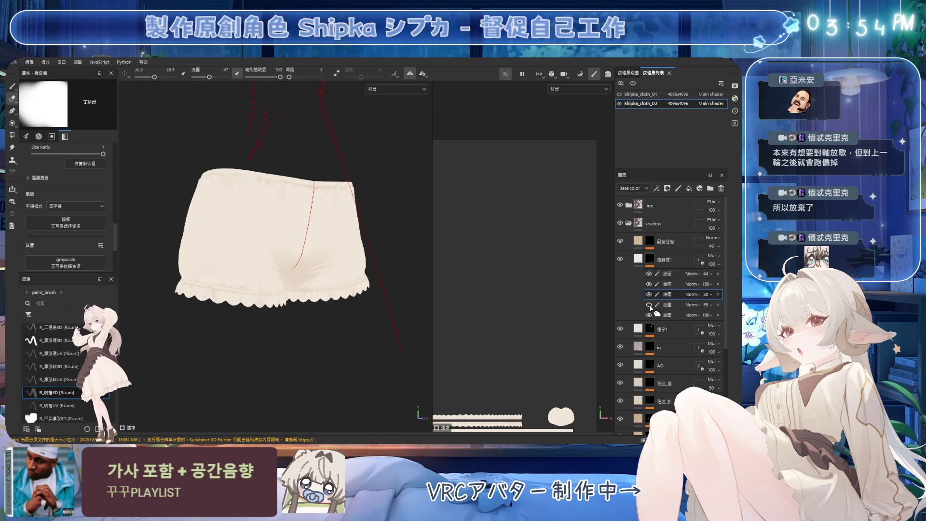
pyautogui.click(649, 315)
pyautogui.click(673, 315)
pyautogui.scroll(5, 393, 207)
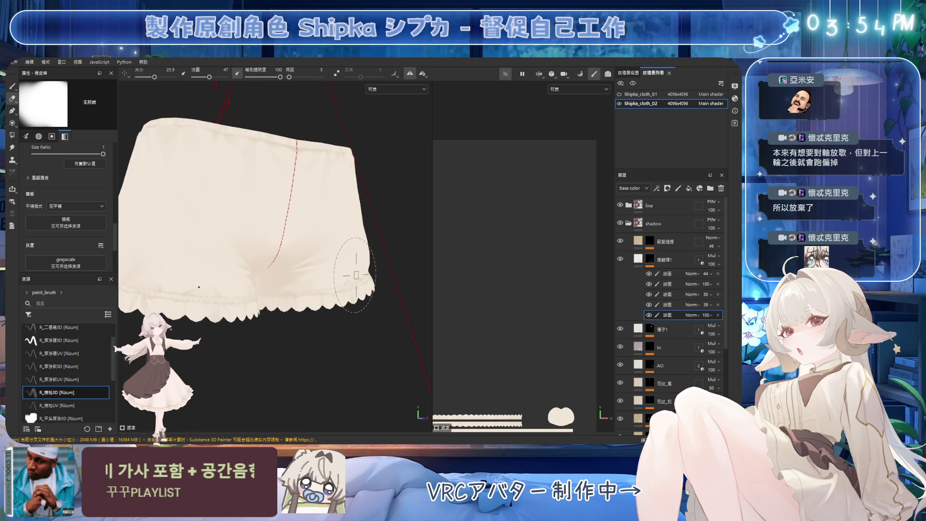
pyautogui.scroll(3, 377, 222)
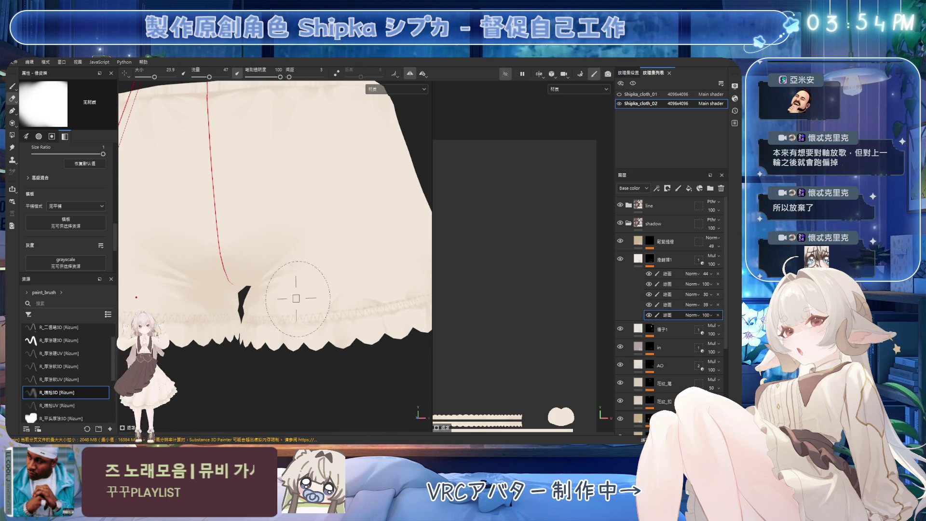
pyautogui.keyDown('alt'); pyautogui.moveTo(331, 254); pyautogui.dragTo(340, 274); pyautogui.keyUp('alt')
pyautogui.keyDown('ctrl'); pyautogui.moveTo(339, 275); pyautogui.dragTo(335, 285, button='right'); pyautogui.keyUp('ctrl')
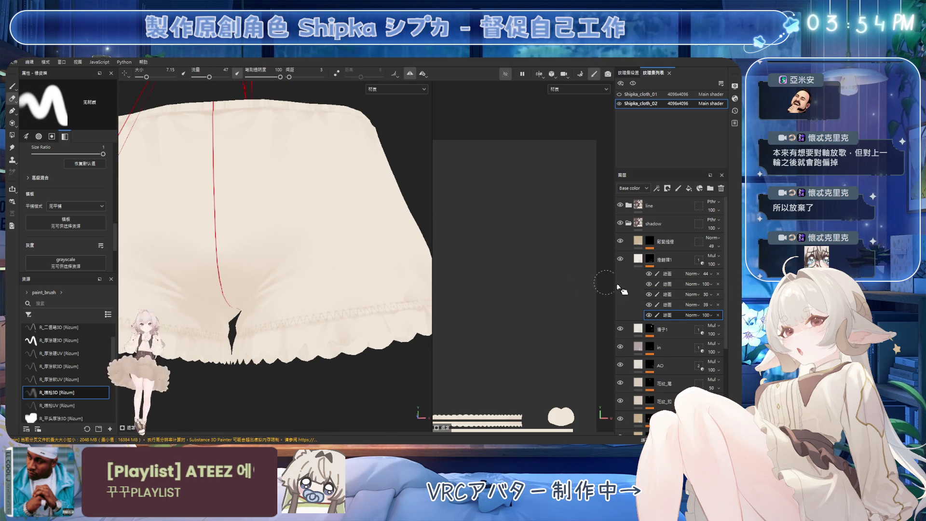
# Select the third paint sublayer, set the brush to about 10 and the eraser to about 12
pyautogui.click(673, 294)
pyautogui.keyDown('ctrl'); pyautogui.moveTo(325, 314); pyautogui.dragTo(346, 303, button='right'); pyautogui.keyUp('ctrl')
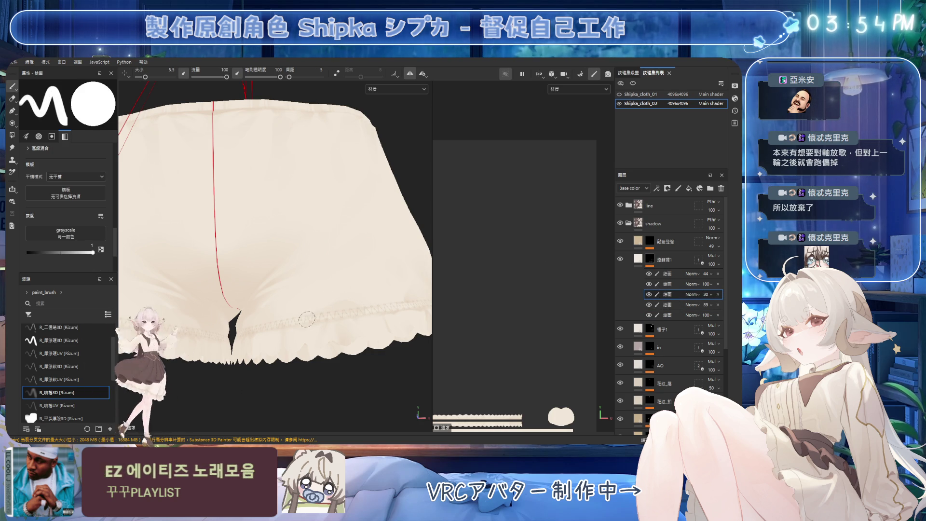
pyautogui.keyDown('ctrl'); pyautogui.moveTo(278, 314); pyautogui.dragTo(300, 293, button='right'); pyautogui.keyUp('ctrl')
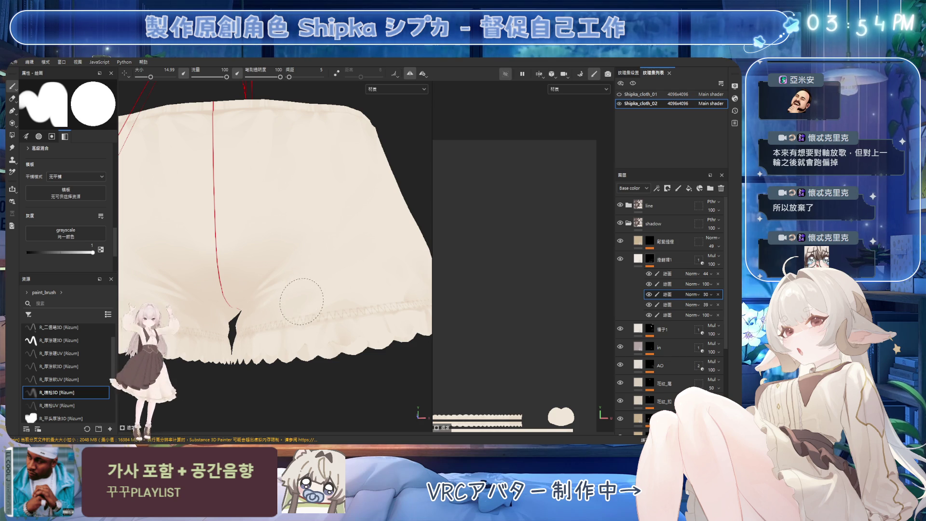
pyautogui.scroll(-5, 322, 240)
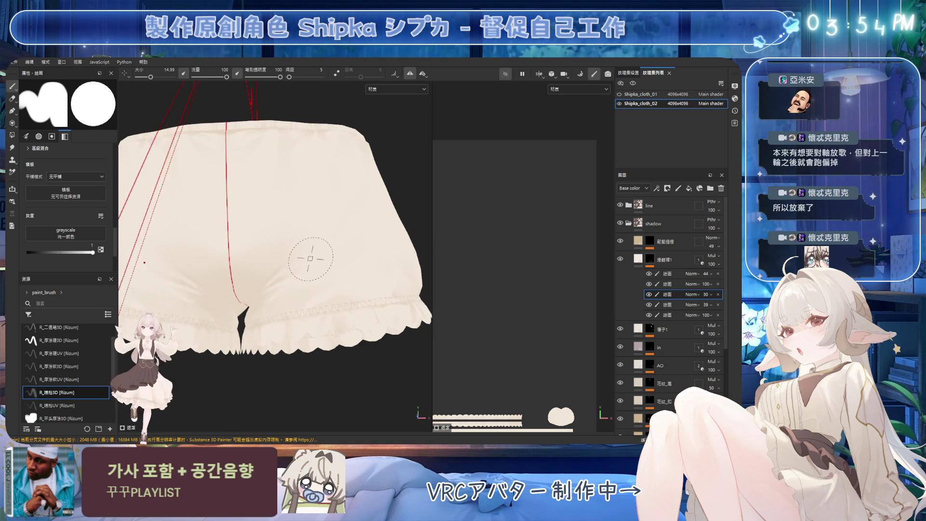
pyautogui.moveTo(331, 233)
pyautogui.keyDown('alt'); pyautogui.mouseDown()
pyautogui.moveTo(405, 241)
pyautogui.moveTo(354, 245)
pyautogui.moveTo(424, 233)
pyautogui.moveTo(362, 234)
pyautogui.mouseUp(); pyautogui.keyUp('alt')
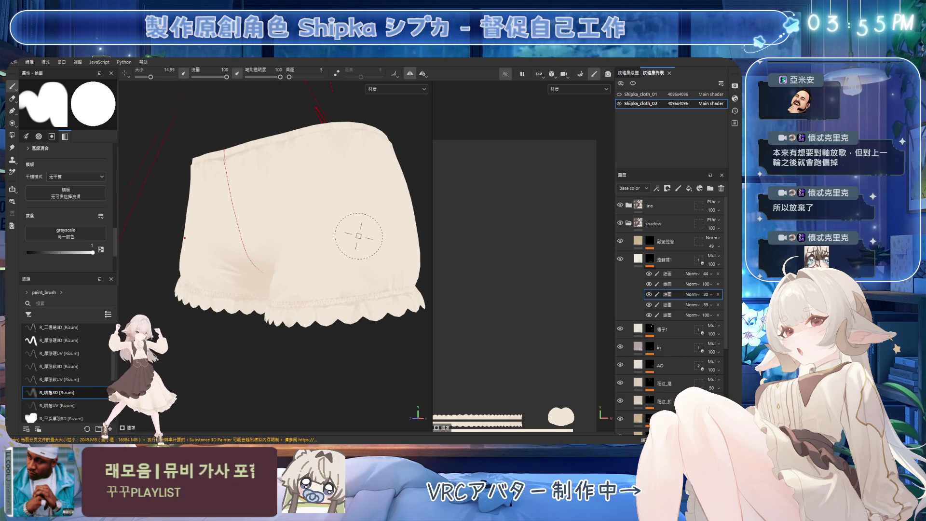
pyautogui.press('e')
pyautogui.keyDown('ctrl'); pyautogui.moveTo(342, 269); pyautogui.dragTo(367, 278, button='right'); pyautogui.keyUp('ctrl')
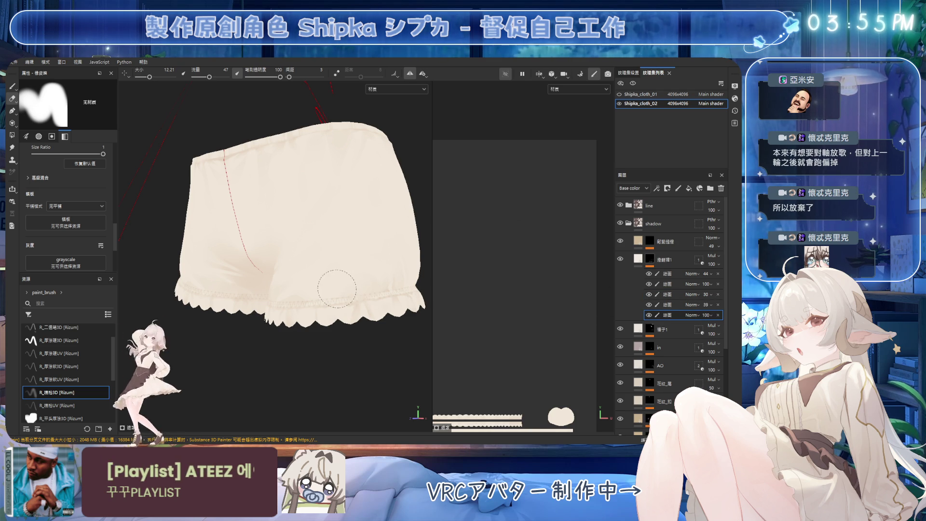
# Set eraser 1.03, brush 0.44, then eraser 11, returning to painting with a front-on view
pyautogui.moveTo(378, 212)
pyautogui.keyDown('alt'); pyautogui.mouseDown()
pyautogui.moveTo(244, 212)
pyautogui.moveTo(314, 221)
pyautogui.moveTo(306, 222)
pyautogui.moveTo(306, 203)
pyautogui.moveTo(348, 224)
pyautogui.mouseUp(); pyautogui.keyUp('alt')
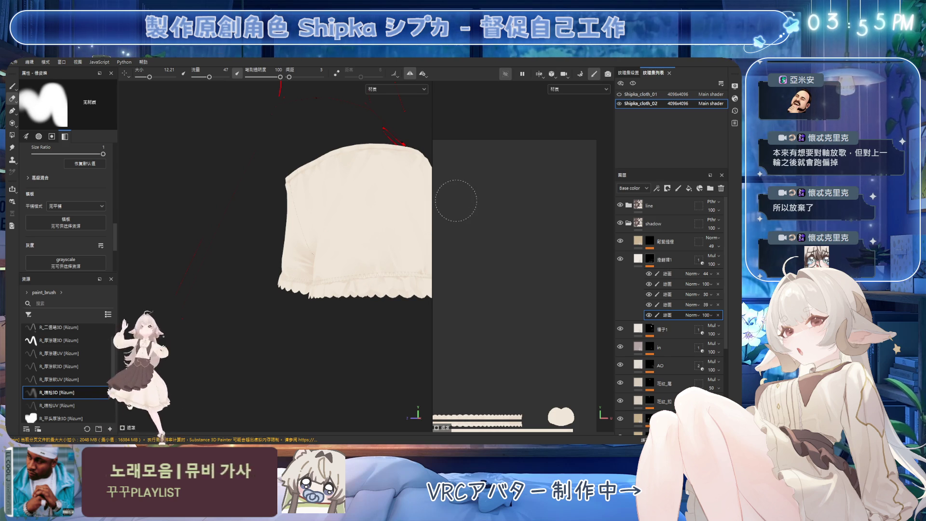
pyautogui.moveTo(378, 176)
pyautogui.keyDown('alt'); pyautogui.mouseDown()
pyautogui.moveTo(299, 202)
pyautogui.moveTo(262, 193)
pyautogui.moveTo(299, 203)
pyautogui.mouseUp(); pyautogui.keyUp('alt')
pyautogui.scroll(2, 327, 223)
pyautogui.keyDown('ctrl'); pyautogui.moveTo(324, 292); pyautogui.dragTo(316, 316, button='right'); pyautogui.keyUp('ctrl')
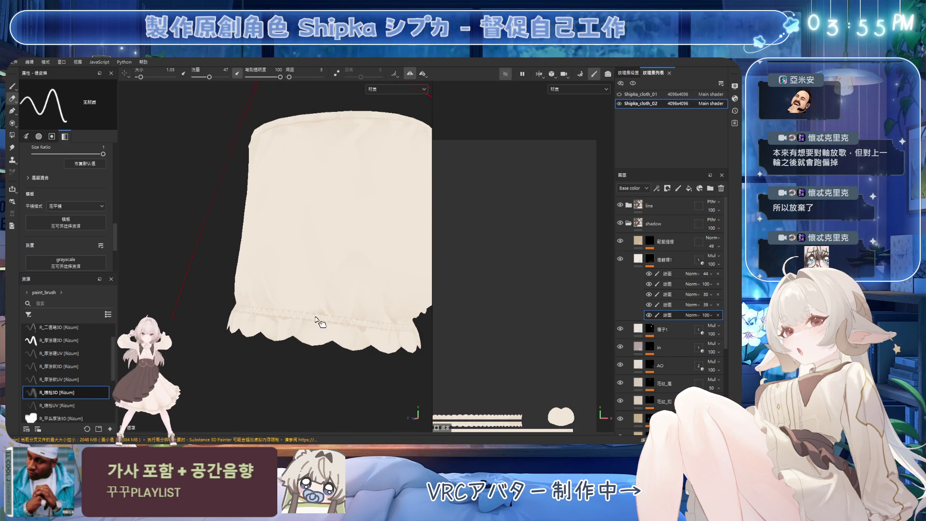
pyautogui.moveTo(317, 314)
pyautogui.keyDown('alt'); pyautogui.mouseDown()
pyautogui.moveTo(300, 320)
pyautogui.moveTo(245, 297)
pyautogui.mouseUp(); pyautogui.keyUp('alt')
pyautogui.press('1')
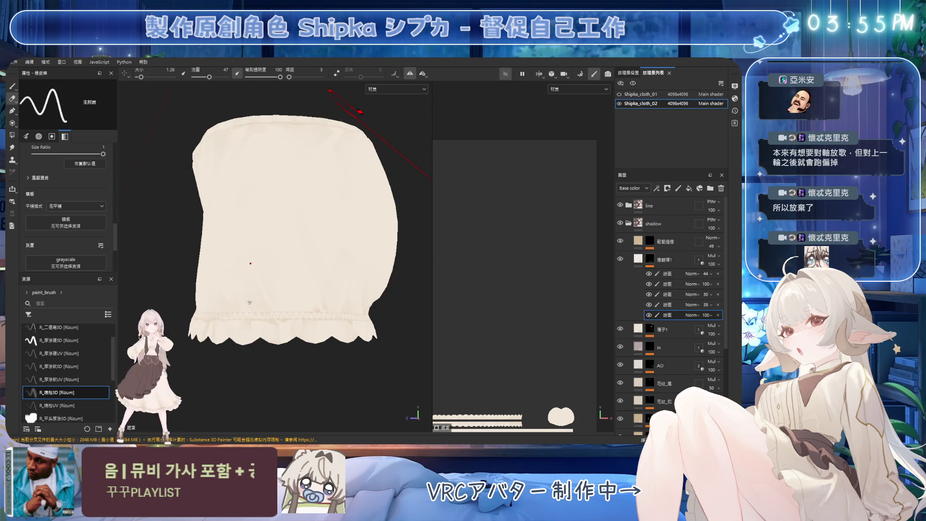
pyautogui.moveTo(243, 298)
pyautogui.keyDown('ctrl'); pyautogui.mouseDown(button='right')
pyautogui.moveTo(267, 302)
pyautogui.moveTo(264, 294)
pyautogui.mouseUp(button='right'); pyautogui.keyUp('ctrl')
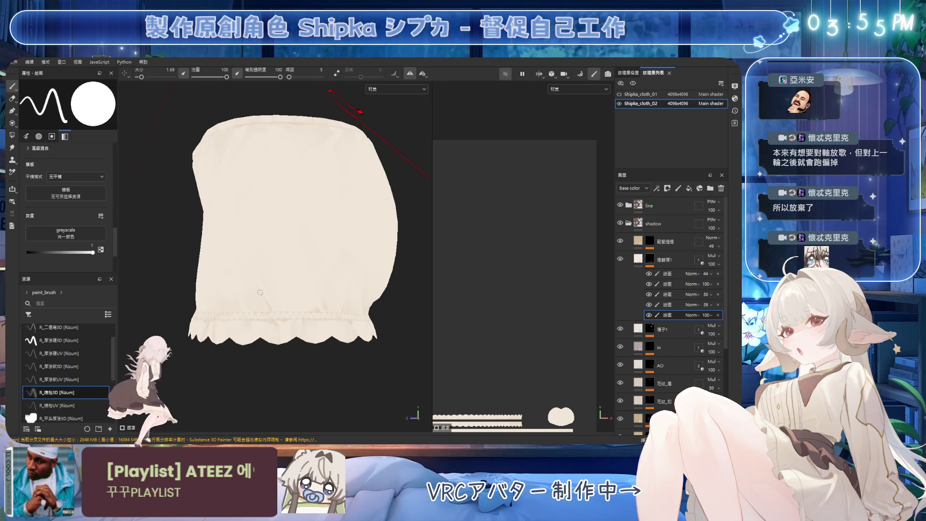
pyautogui.press('e')
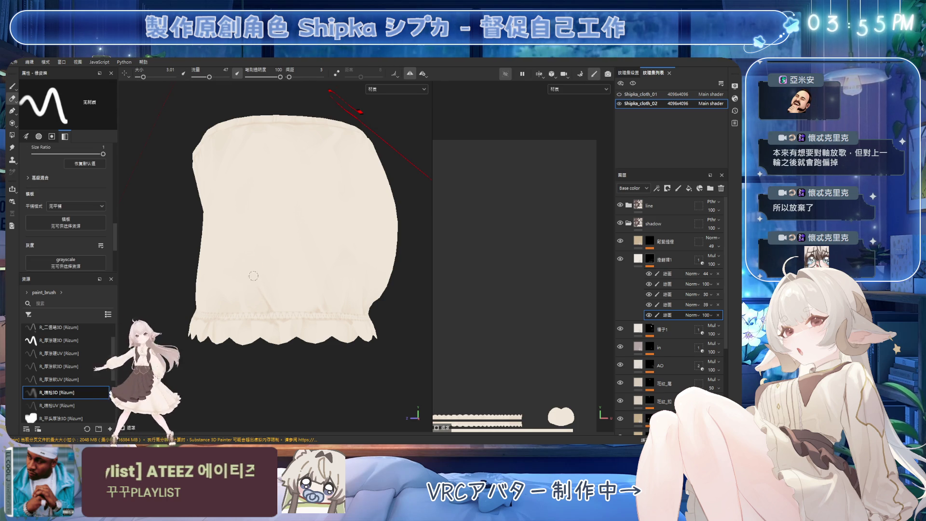
pyautogui.keyDown('ctrl'); pyautogui.moveTo(254, 285); pyautogui.dragTo(255, 281, button='right'); pyautogui.keyUp('ctrl')
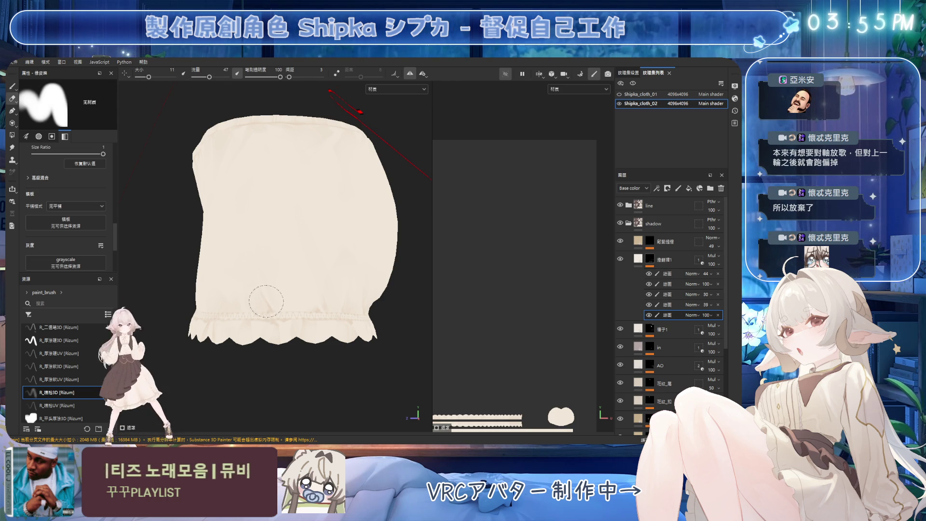
pyautogui.press('1')
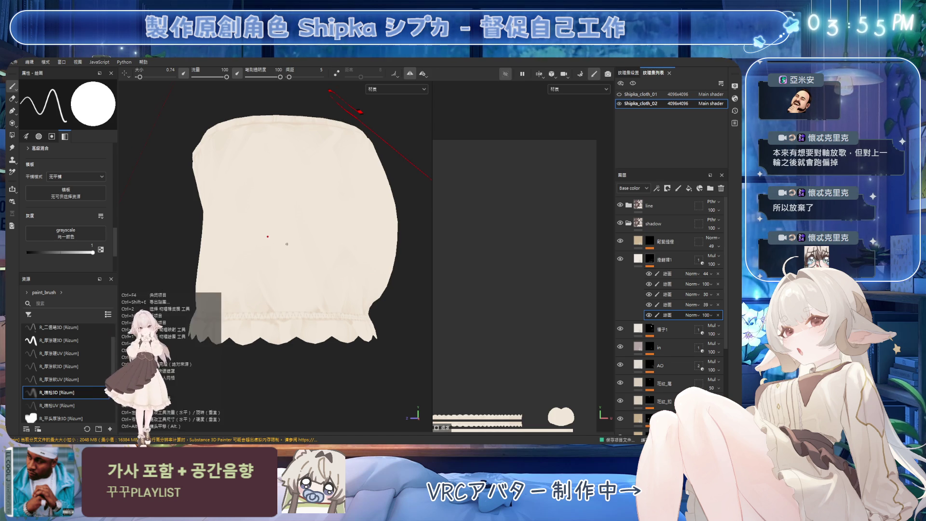
pyautogui.scroll(3, 245, 223)
pyautogui.scroll(-3, 245, 223)
pyautogui.moveTo(321, 159)
pyautogui.keyDown('alt'); pyautogui.mouseDown()
pyautogui.moveTo(338, 241)
pyautogui.moveTo(321, 227)
pyautogui.mouseUp(); pyautogui.keyUp('alt')
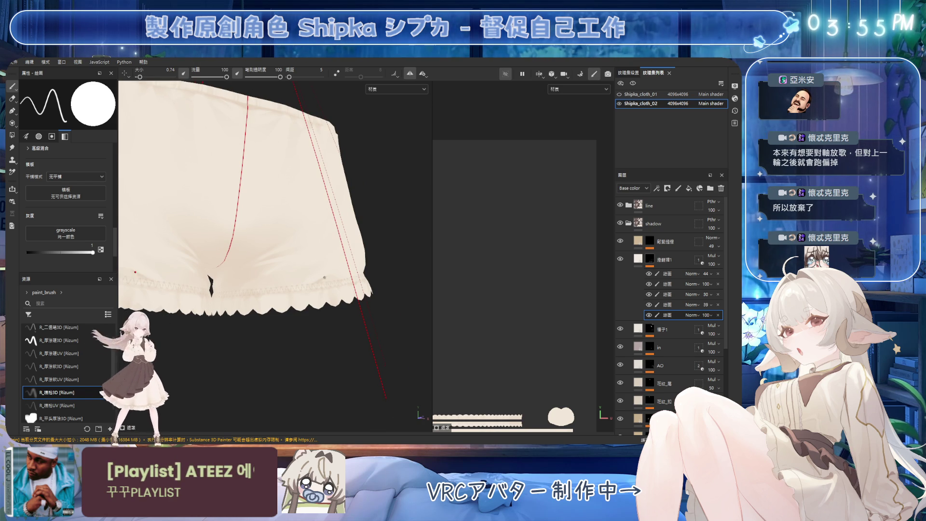
# Select the opacity-100 paint sublayer, set the eraser size to 7.72, and save the project
pyautogui.click(652, 296)
pyautogui.press('e')
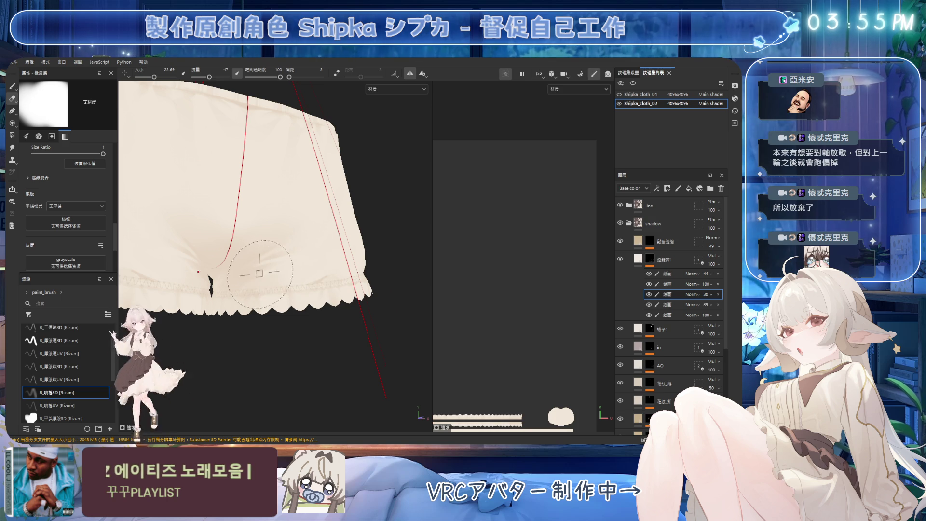
pyautogui.press('[')
pyautogui.press('f')
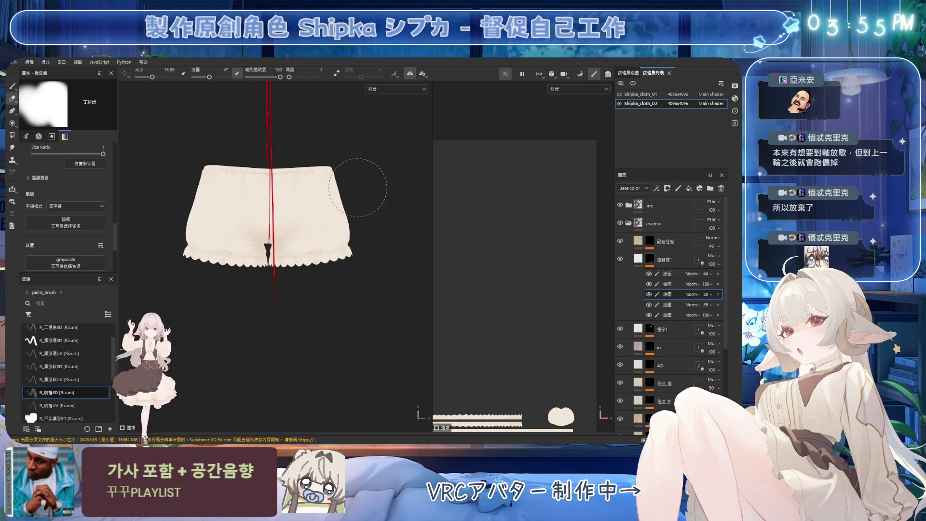
pyautogui.scroll(5, 390, 217)
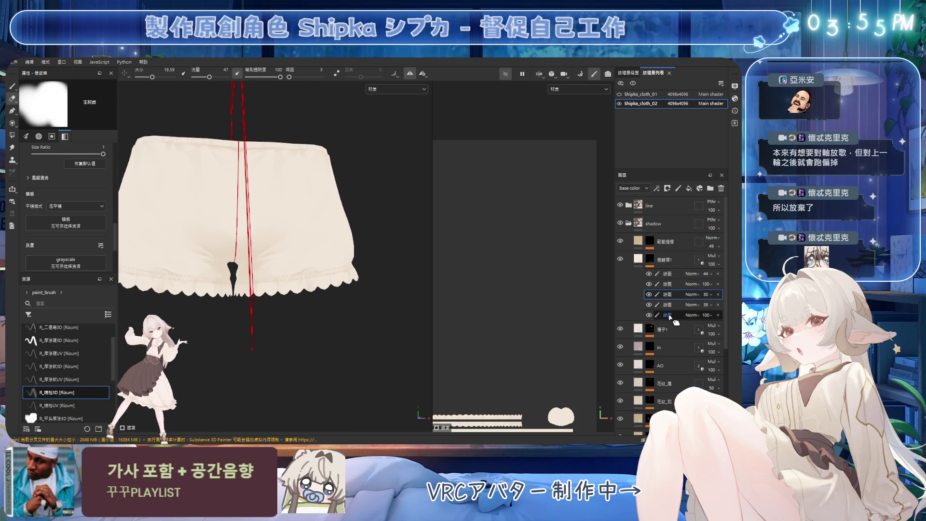
pyautogui.click(647, 317)
pyautogui.keyDown('ctrl'); pyautogui.moveTo(302, 253); pyautogui.dragTo(289, 267, button='right'); pyautogui.keyUp('ctrl')
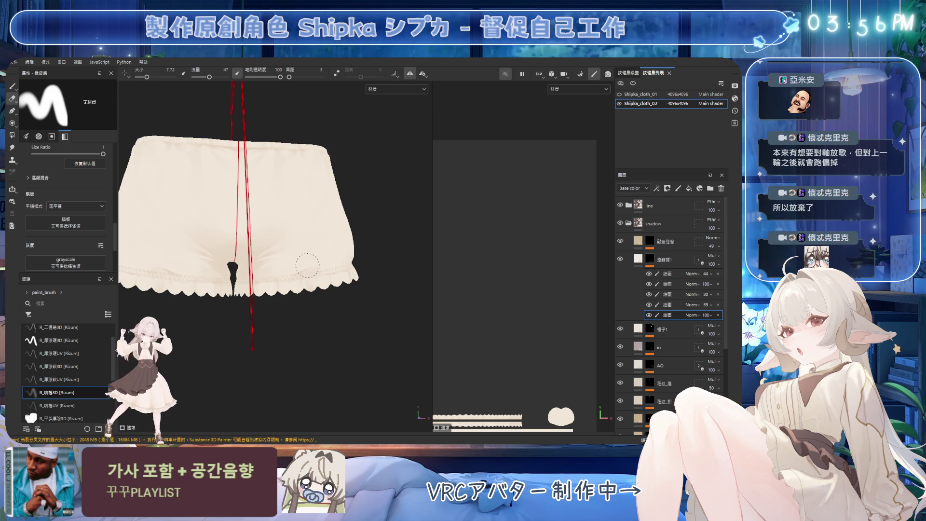
pyautogui.hotkey('ctrl', 's')
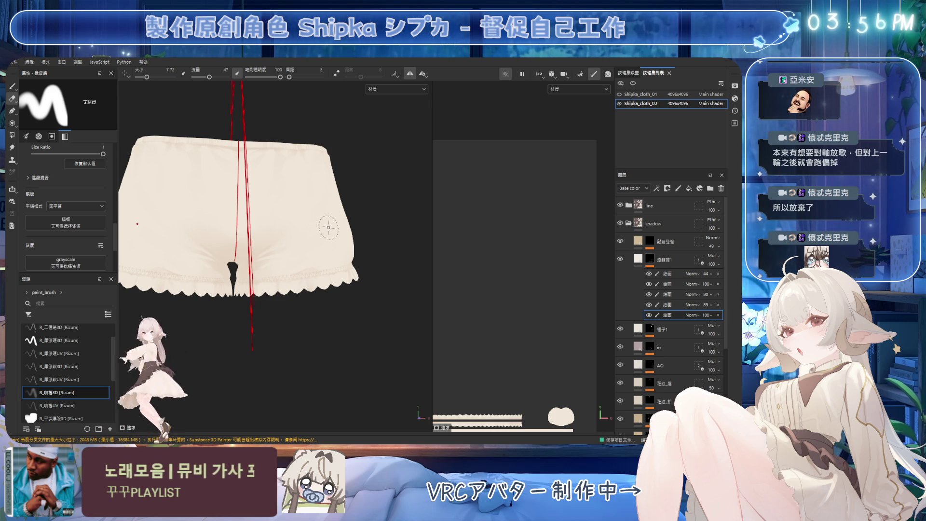
# Show the whole skirt mesh again and orbit to a side view of it
pyautogui.moveTo(291, 187)
pyautogui.keyDown('alt'); pyautogui.mouseDown()
pyautogui.moveTo(366, 209)
pyautogui.moveTo(223, 216)
pyautogui.moveTo(343, 222)
pyautogui.moveTo(315, 327)
pyautogui.moveTo(328, 302)
pyautogui.mouseUp(); pyautogui.keyUp('alt')
pyautogui.scroll(5, 314, 207)
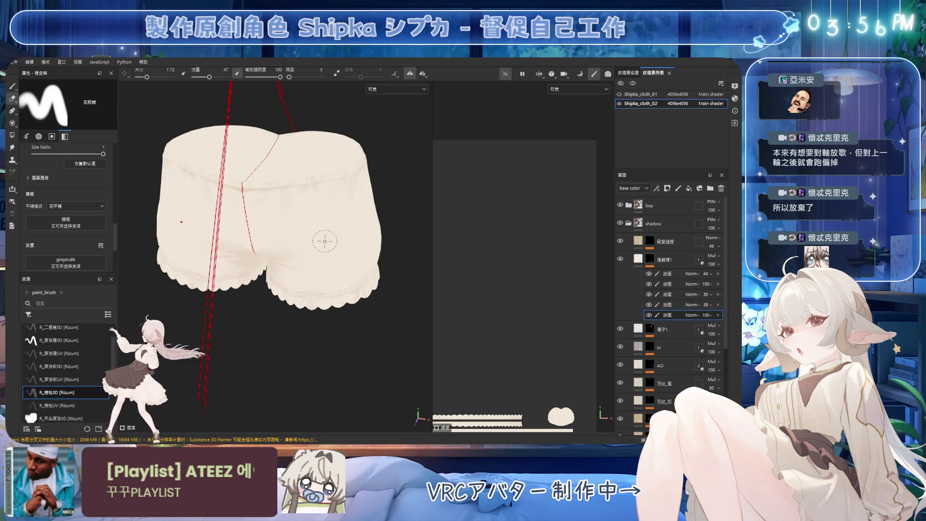
pyautogui.moveTo(320, 240)
pyautogui.keyDown('alt'); pyautogui.mouseDown()
pyautogui.moveTo(341, 251)
pyautogui.moveTo(364, 177)
pyautogui.moveTo(362, 134)
pyautogui.moveTo(350, 278)
pyautogui.mouseUp(); pyautogui.keyUp('alt')
pyautogui.scroll(3, 354, 270)
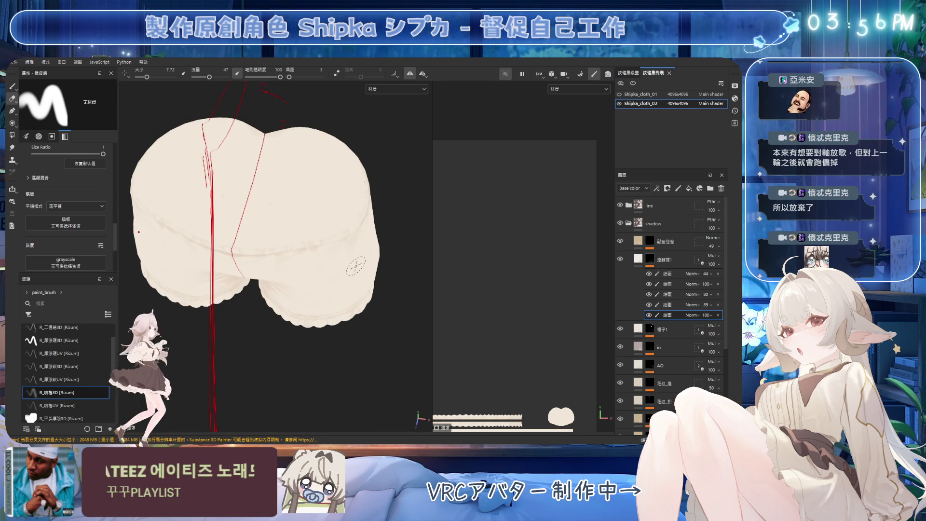
pyautogui.click(507, 74)
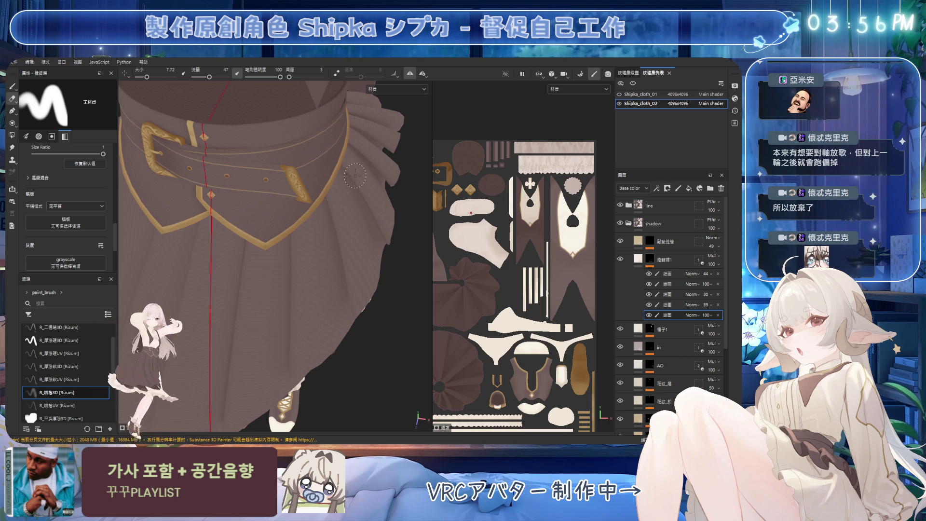
pyautogui.scroll(-3, 355, 176)
pyautogui.moveTo(356, 184)
pyautogui.keyDown('alt'); pyautogui.mouseDown()
pyautogui.moveTo(365, 213)
pyautogui.moveTo(337, 202)
pyautogui.mouseUp(); pyautogui.keyUp('alt')
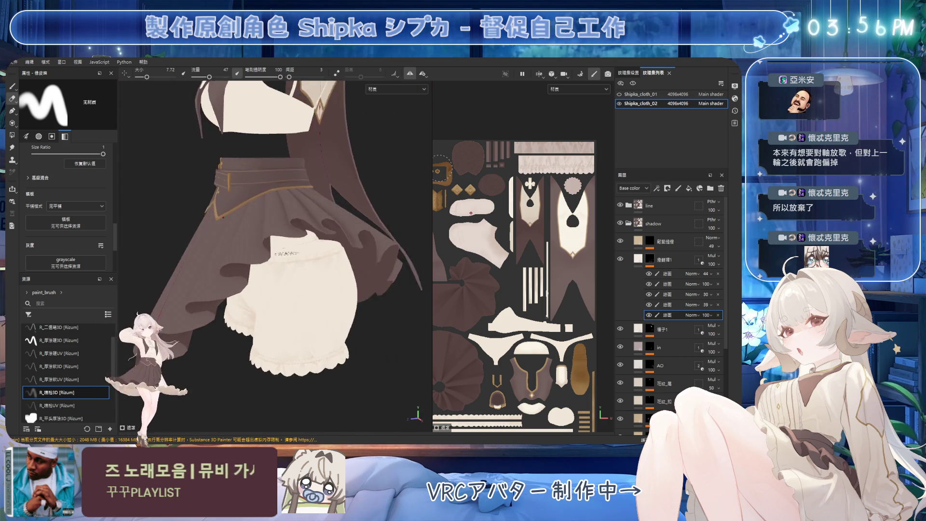
# Hide the skirt again and add a new paint sublayer atop the bloomers' group
pyautogui.scroll(3, 337, 203)
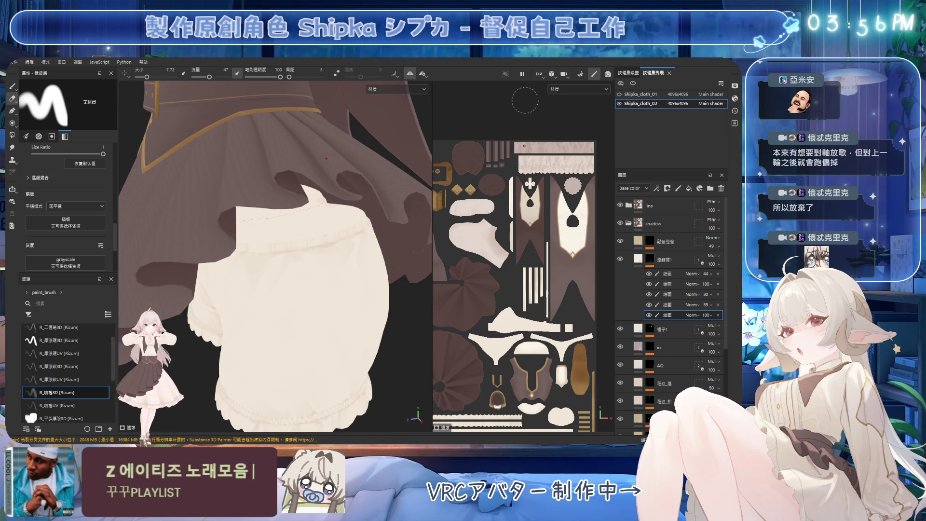
pyautogui.click(506, 74)
pyautogui.moveTo(300, 300)
pyautogui.keyDown('alt'); pyautogui.mouseDown()
pyautogui.moveTo(320, 265)
pyautogui.moveTo(347, 265)
pyautogui.mouseUp(); pyautogui.keyUp('alt')
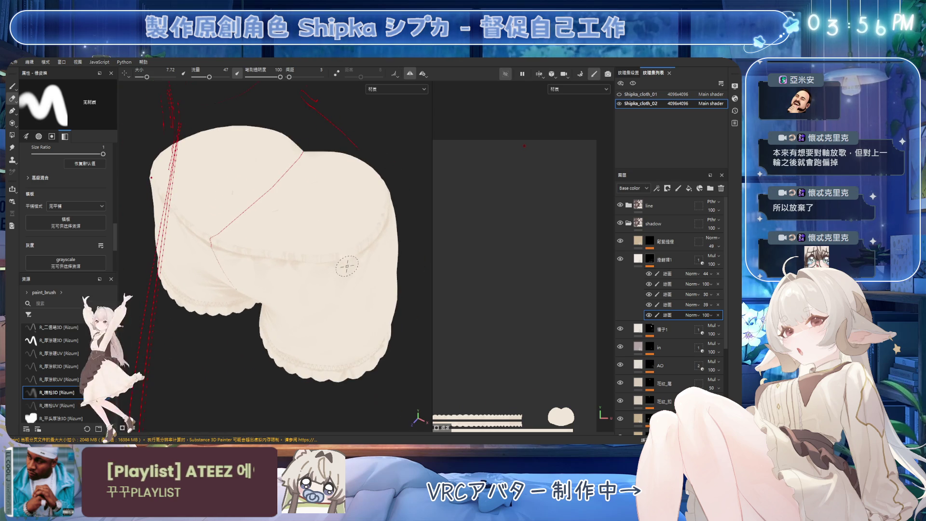
pyautogui.click(666, 273)
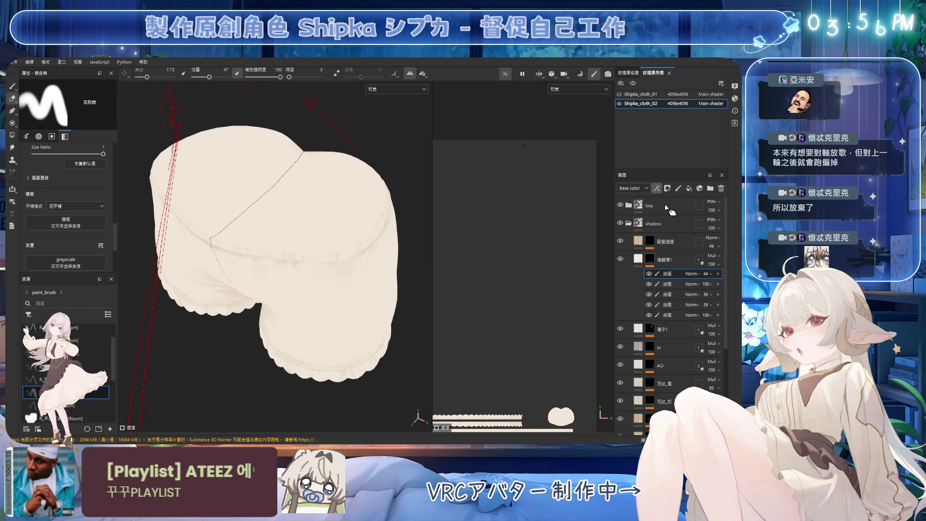
pyautogui.click(678, 188)
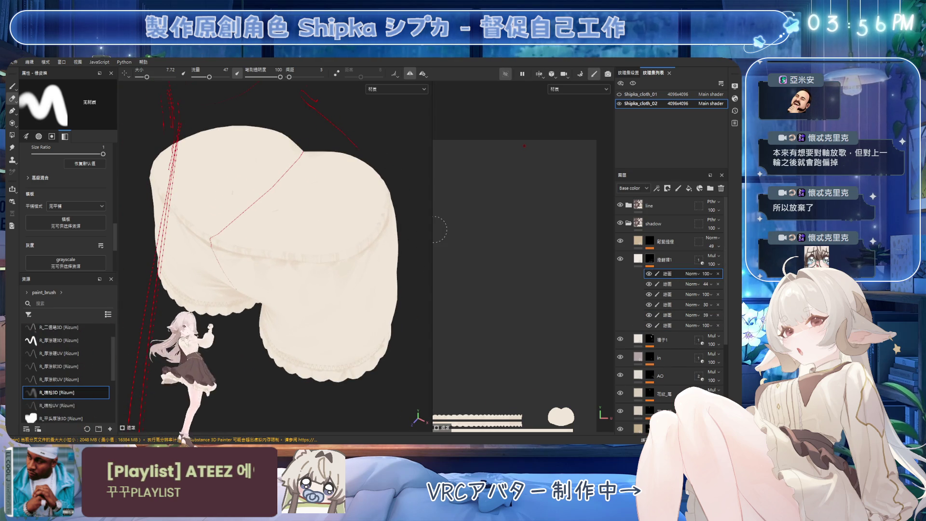
# Widen the texture view and fill the round UV piece with the geometry fill tool
pyautogui.moveTo(433, 228); pyautogui.dragTo(397, 227)
pyautogui.scroll(5, 479, 248)
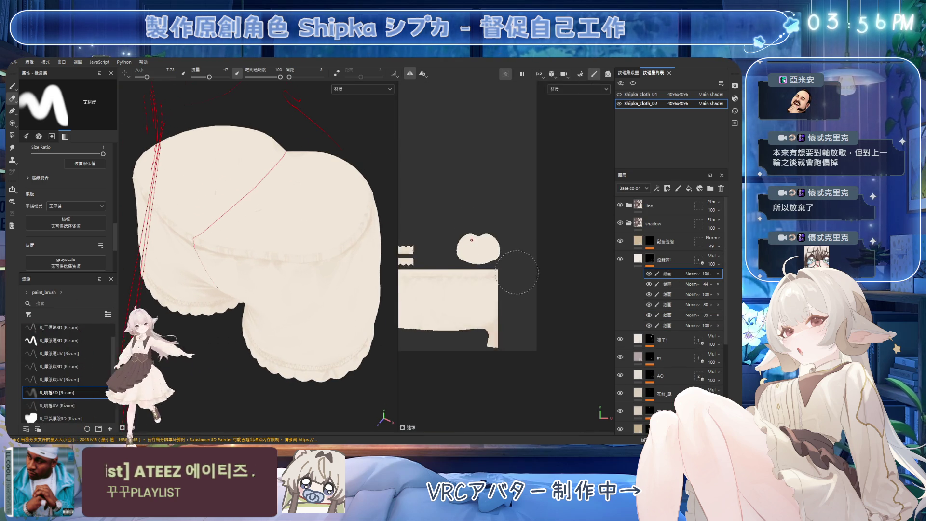
pyautogui.scroll(3, 476, 236)
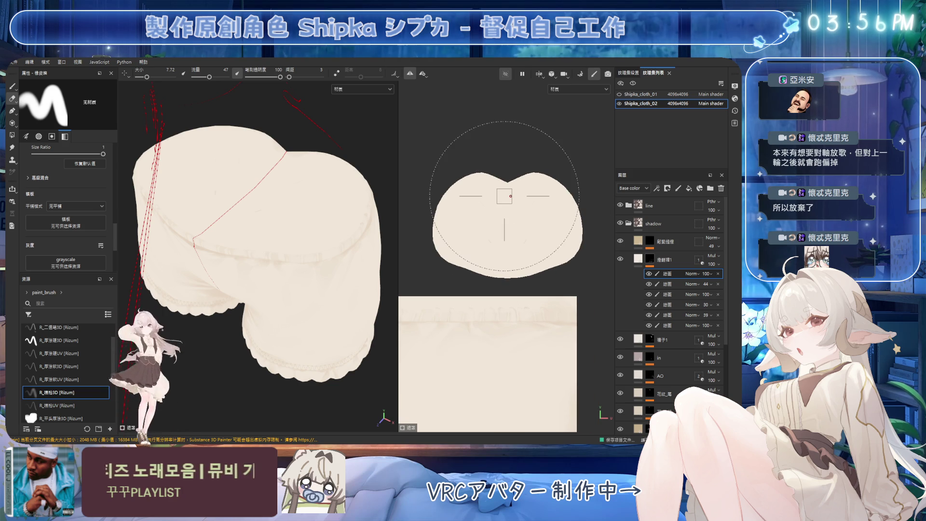
pyautogui.click(12, 135)
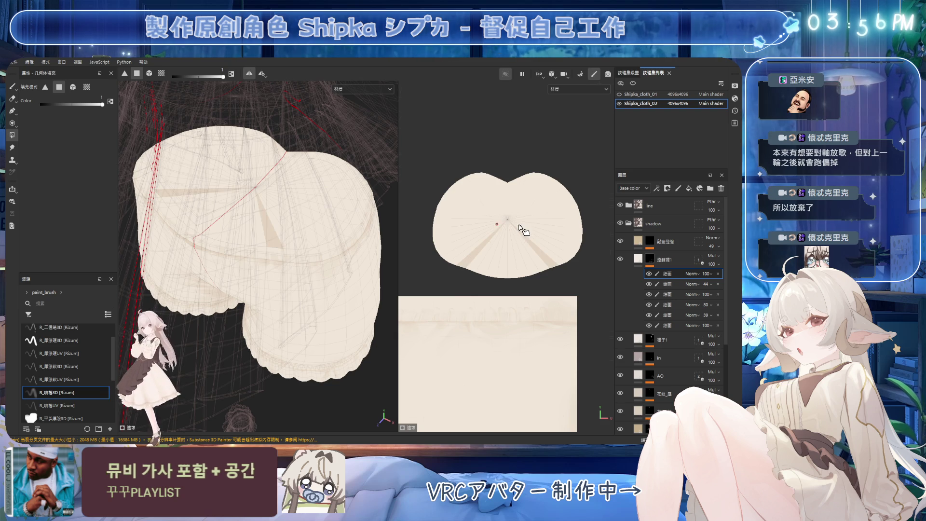
pyautogui.moveTo(533, 213)
pyautogui.mouseDown()
pyautogui.moveTo(501, 234)
pyautogui.moveTo(524, 198)
pyautogui.moveTo(525, 206)
pyautogui.mouseUp()
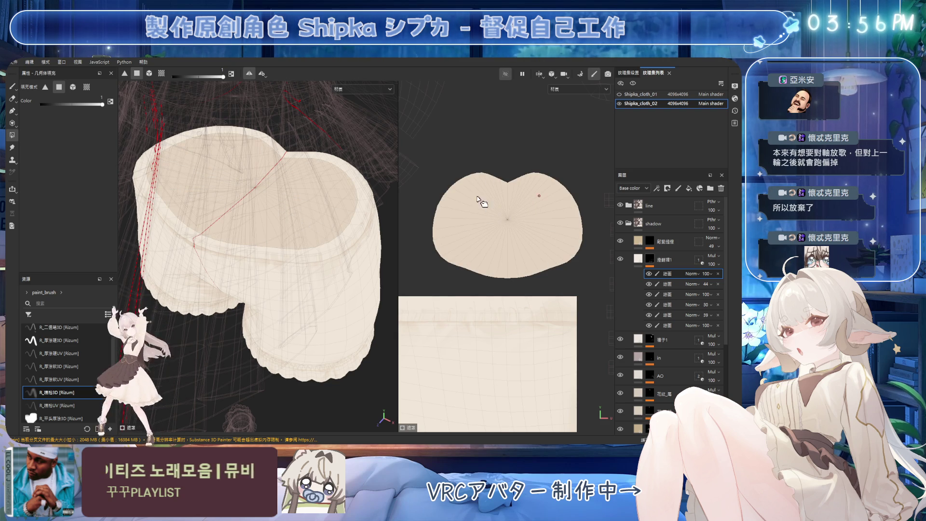
pyautogui.scroll(3, 364, 241)
pyautogui.scroll(2, 364, 241)
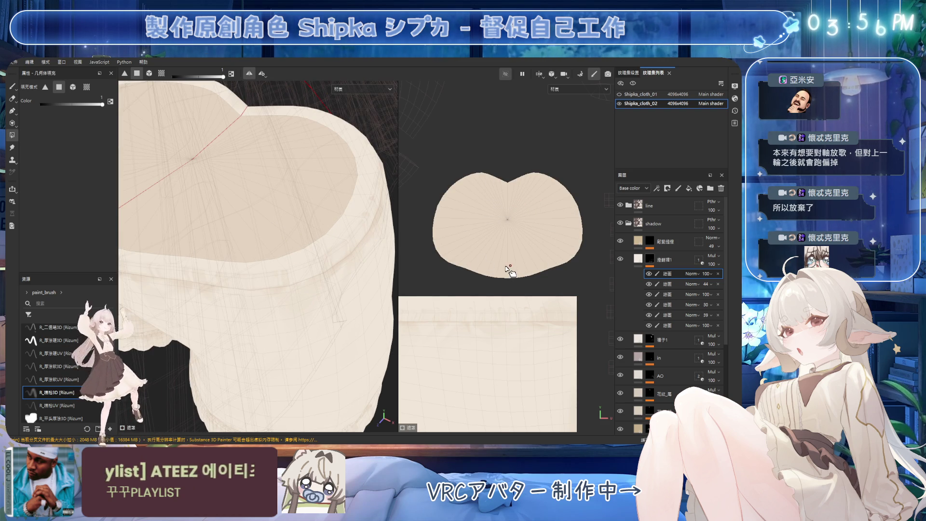
pyautogui.scroll(-5, 482, 270)
pyautogui.scroll(5, 496, 272)
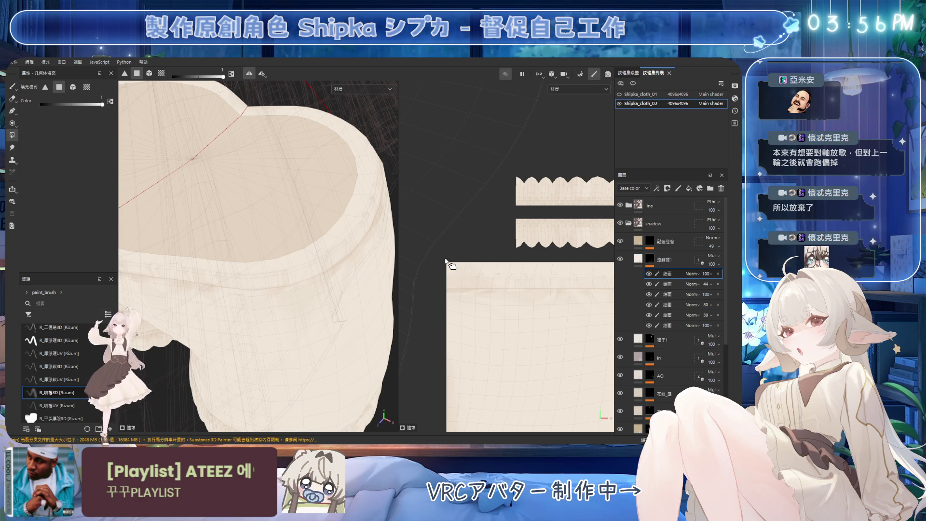
# Inspect the cuff strips and cloth, set the skirt to wireframe, and return to the paint brush
pyautogui.moveTo(607, 272); pyautogui.dragTo(440, 275, button='middle')
pyautogui.scroll(-2, 440, 275)
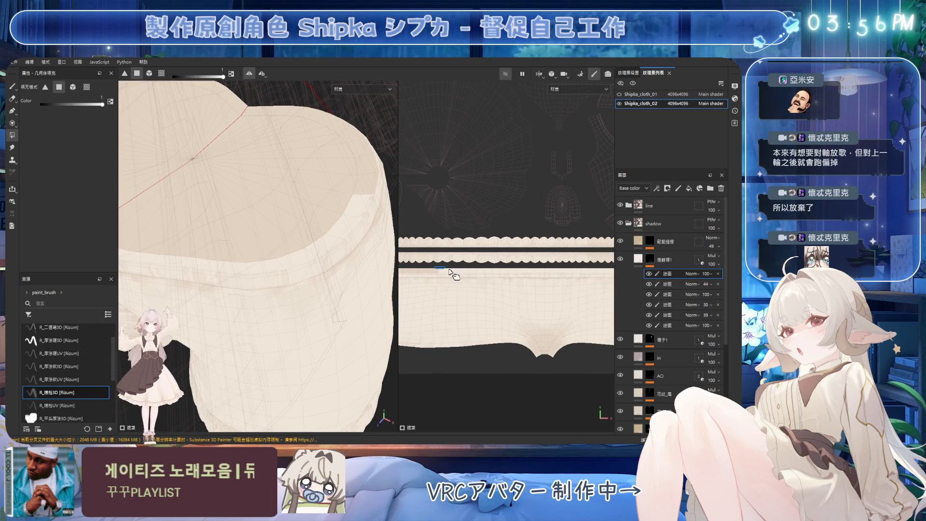
pyautogui.scroll(-2, 508, 286)
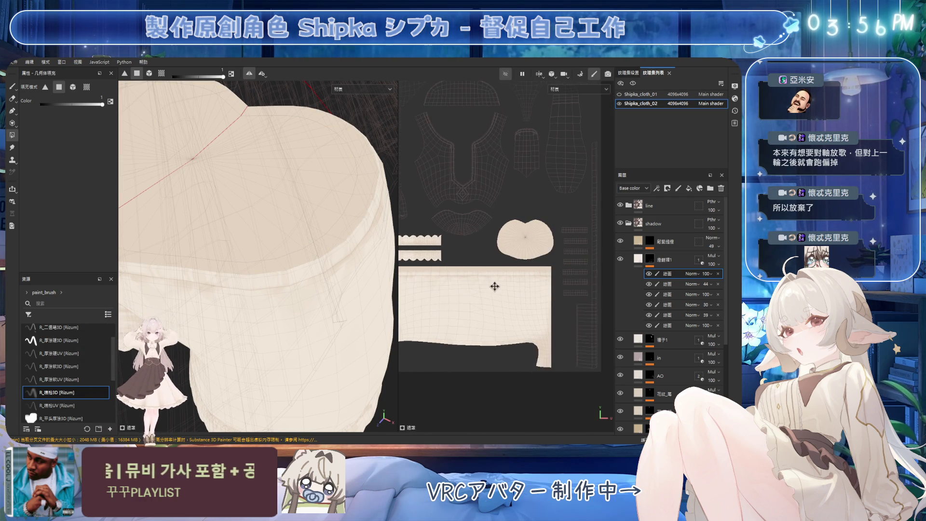
pyautogui.scroll(-3, 304, 259)
pyautogui.moveTo(310, 261)
pyautogui.keyDown('alt'); pyautogui.mouseDown()
pyautogui.moveTo(271, 222)
pyautogui.moveTo(296, 261)
pyautogui.moveTo(299, 248)
pyautogui.mouseUp(); pyautogui.keyUp('alt')
pyautogui.scroll(3, 308, 264)
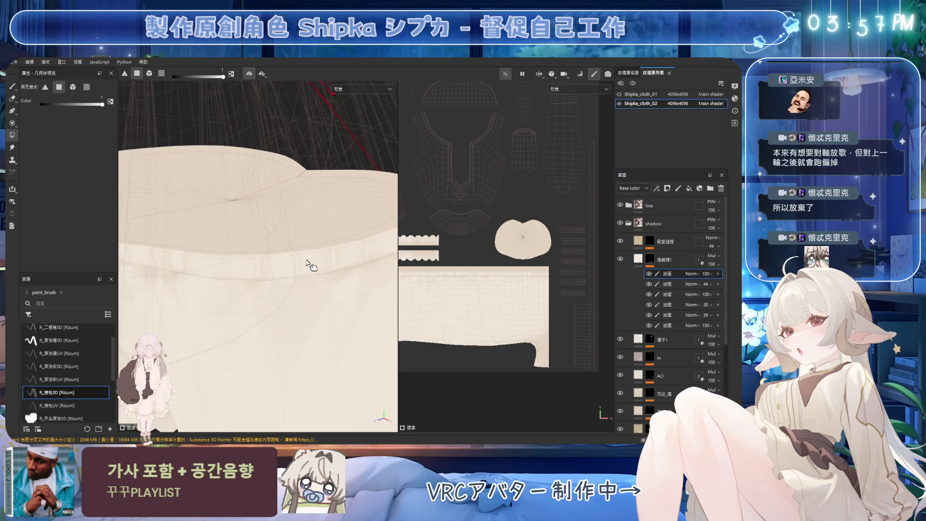
pyautogui.moveTo(322, 274)
pyautogui.keyDown('alt'); pyautogui.mouseDown()
pyautogui.moveTo(302, 330)
pyautogui.moveTo(275, 262)
pyautogui.moveTo(334, 241)
pyautogui.mouseUp(); pyautogui.keyUp('alt')
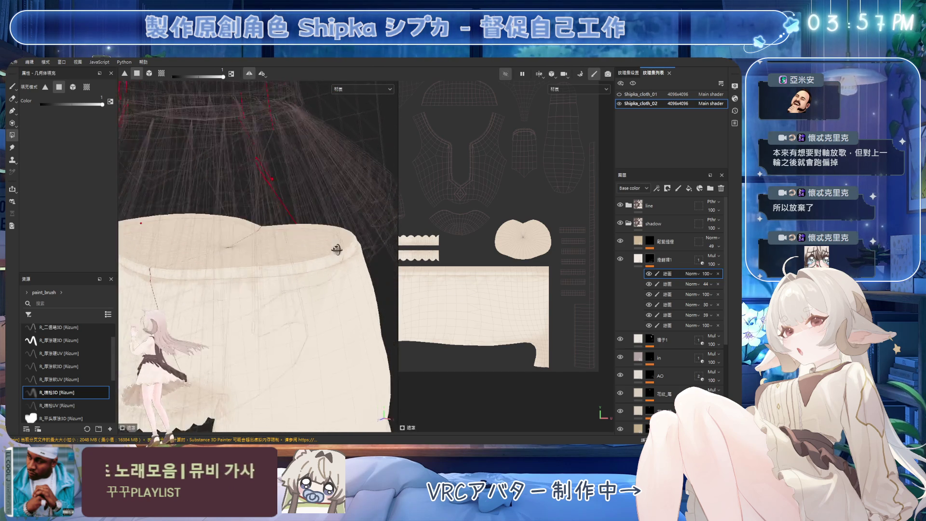
pyautogui.click(506, 74)
pyautogui.click(506, 75)
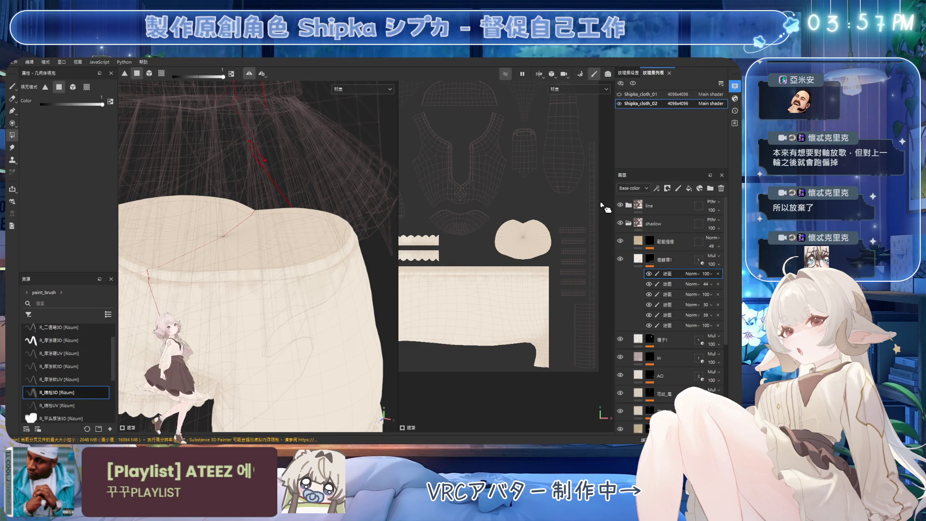
pyautogui.click(13, 86)
# Widen the UV layout and load the R_噴槍3D airbrush preset
pyautogui.press('f')
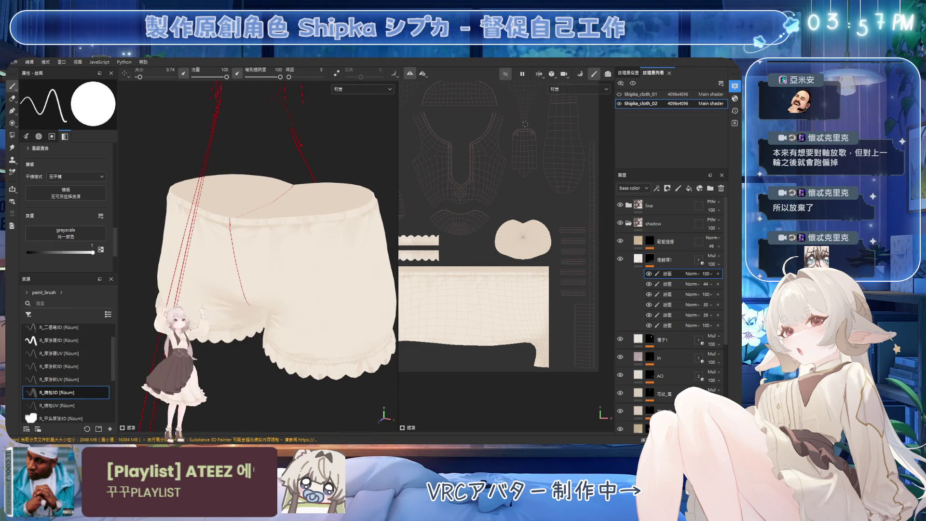
pyautogui.scroll(5, 325, 182)
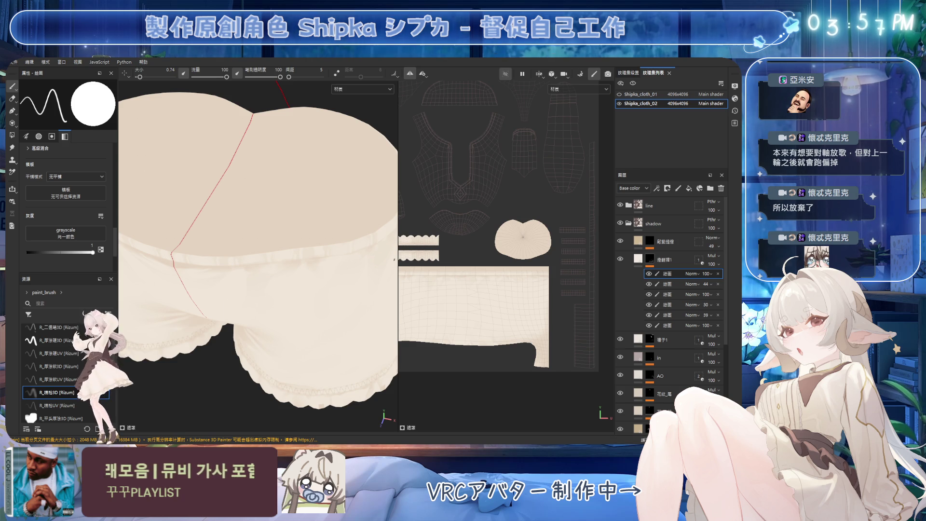
pyautogui.moveTo(397, 264); pyautogui.dragTo(314, 263)
pyautogui.scroll(5, 451, 285)
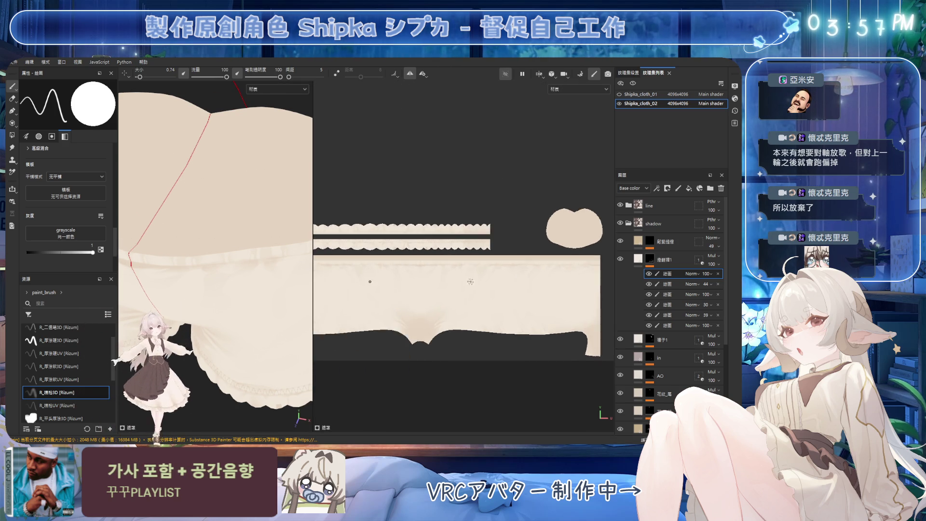
pyautogui.scroll(3, 451, 285)
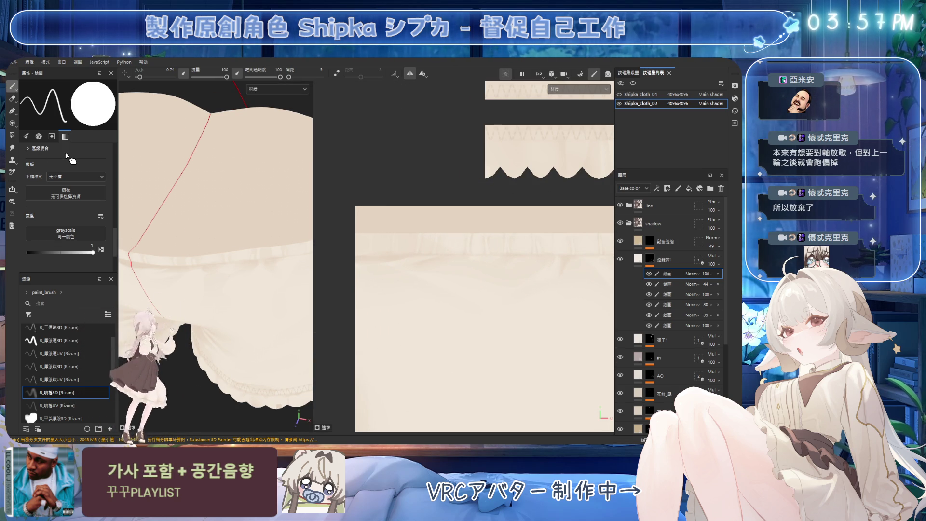
pyautogui.click(71, 393)
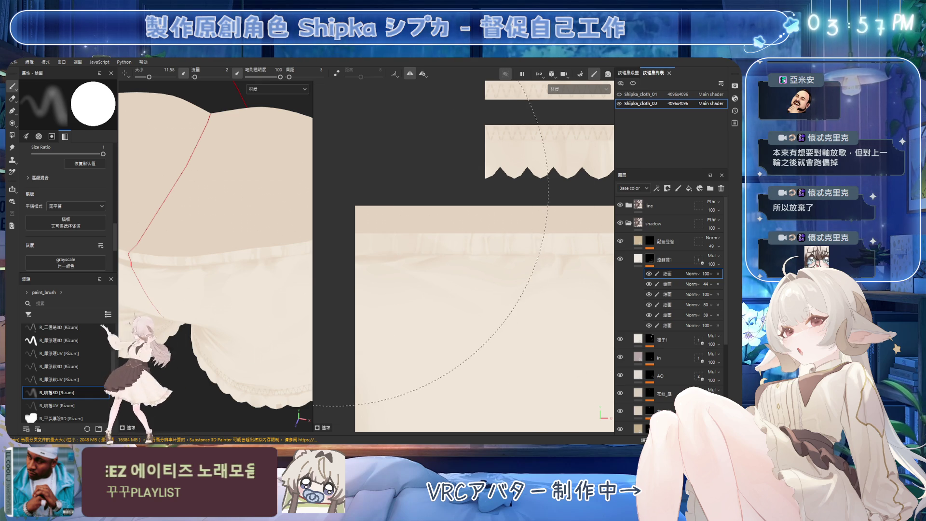
# Adjust the airbrush size with [ and ], then save the project
pyautogui.scroll(5, 323, 198)
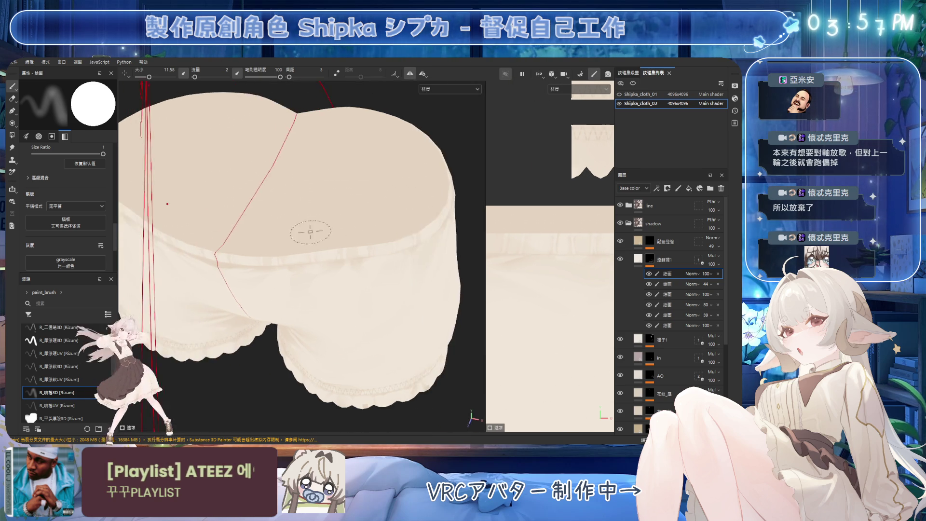
pyautogui.moveTo(368, 199)
pyautogui.keyDown('alt'); pyautogui.mouseDown()
pyautogui.moveTo(299, 222)
pyautogui.moveTo(362, 209)
pyautogui.moveTo(374, 236)
pyautogui.moveTo(298, 248)
pyautogui.mouseUp(); pyautogui.keyUp('alt')
pyautogui.press('[')
pyautogui.press('[')
pyautogui.press('[')
pyautogui.press(']')
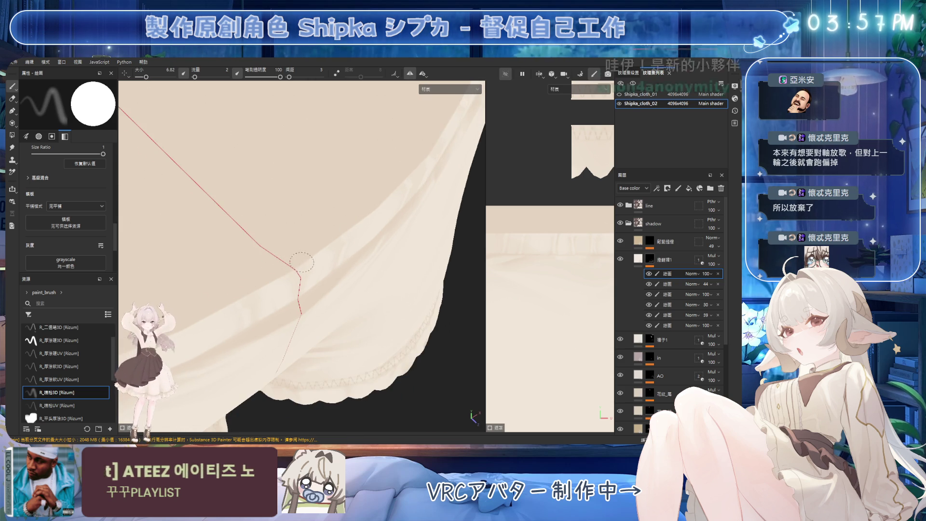
pyautogui.hotkey('ctrl', 's')
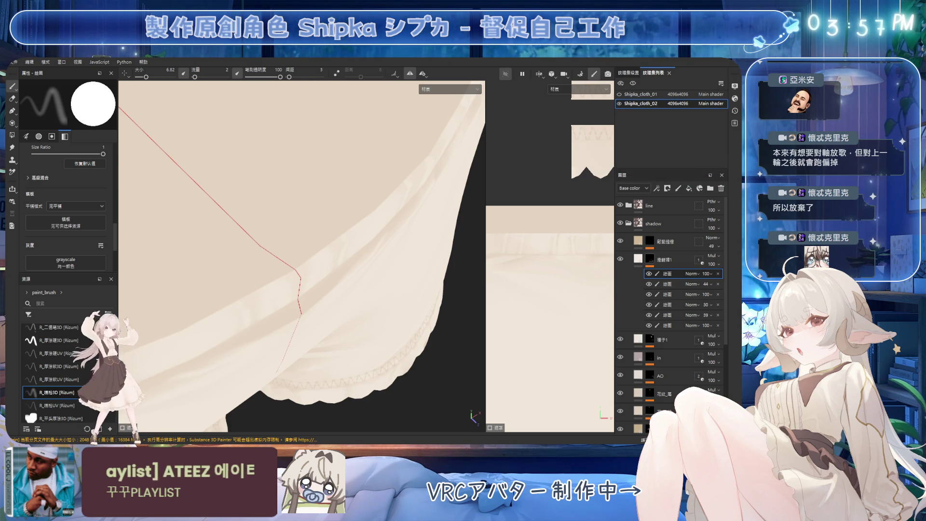
# Raise the brush flow to 52 and make the brush smaller
pyautogui.keyDown('alt'); pyautogui.moveTo(284, 233); pyautogui.dragTo(307, 263); pyautogui.keyUp('alt')
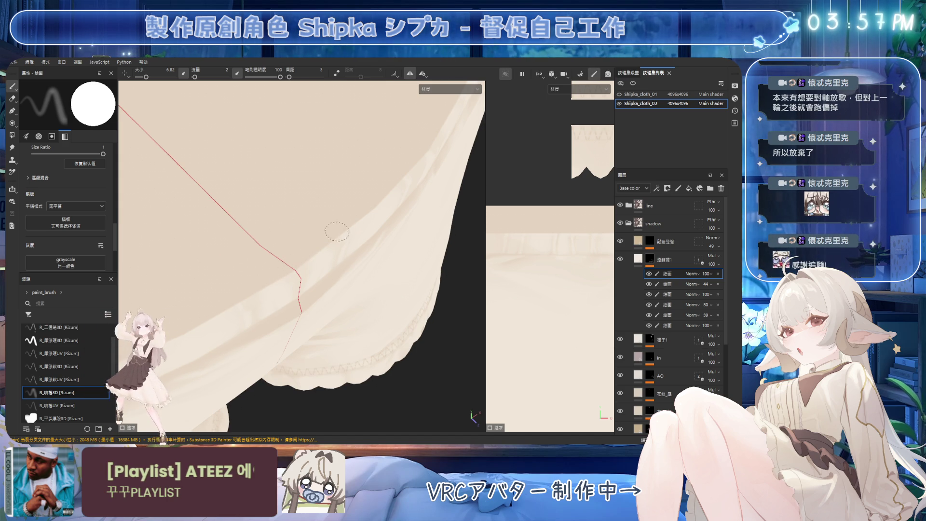
pyautogui.moveTo(371, 344)
pyautogui.keyDown('ctrl'); pyautogui.mouseDown()
pyautogui.moveTo(427, 302)
pyautogui.moveTo(288, 260)
pyautogui.mouseUp(); pyautogui.keyUp('ctrl')
pyautogui.moveTo(337, 231)
pyautogui.keyDown('ctrl'); pyautogui.mouseDown(button='right')
pyautogui.moveTo(302, 242)
pyautogui.moveTo(330, 250)
pyautogui.mouseUp(button='right'); pyautogui.keyUp('ctrl')
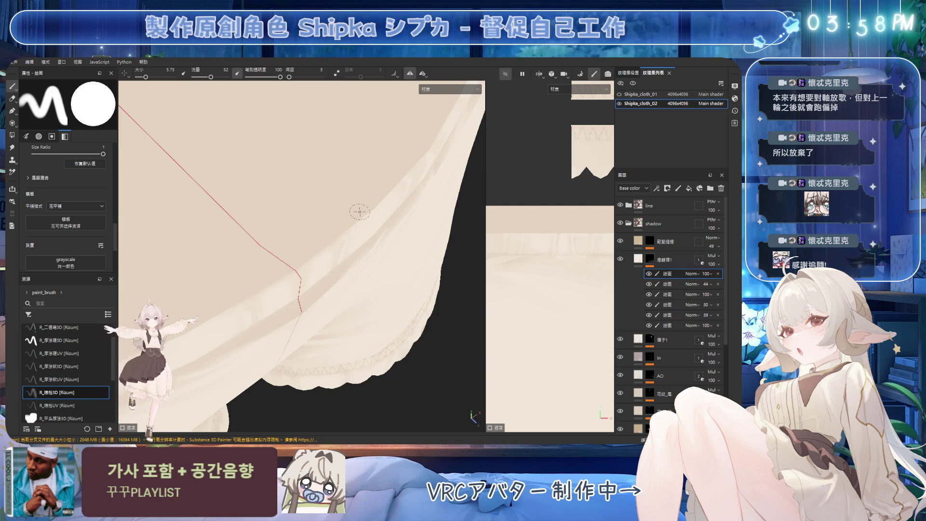
# Orbit around the cloth hem while adjusting and reducing the airbrush size
pyautogui.moveTo(331, 241)
pyautogui.keyDown('alt'); pyautogui.mouseDown()
pyautogui.moveTo(364, 196)
pyautogui.moveTo(299, 261)
pyautogui.mouseUp(); pyautogui.keyUp('alt')
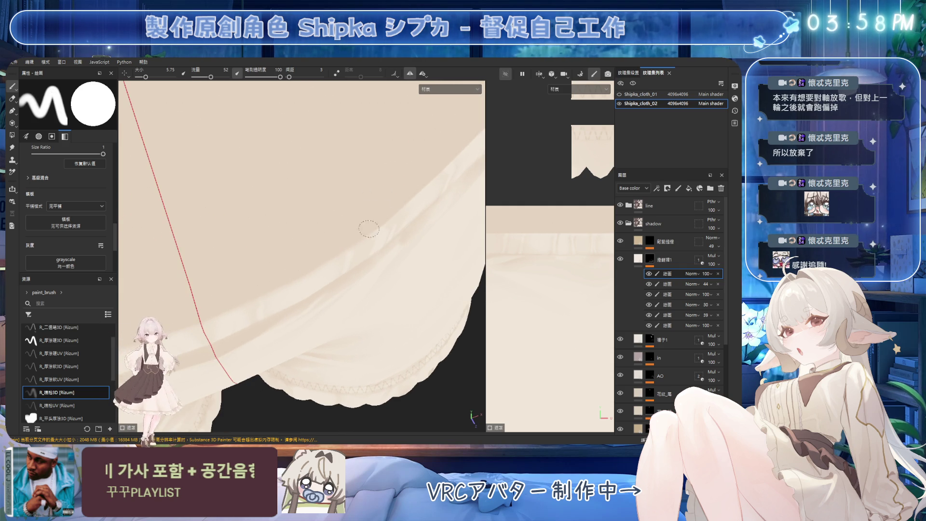
pyautogui.moveTo(410, 197)
pyautogui.keyDown('alt'); pyautogui.mouseDown()
pyautogui.moveTo(296, 259)
pyautogui.moveTo(267, 285)
pyautogui.mouseUp(); pyautogui.keyUp('alt')
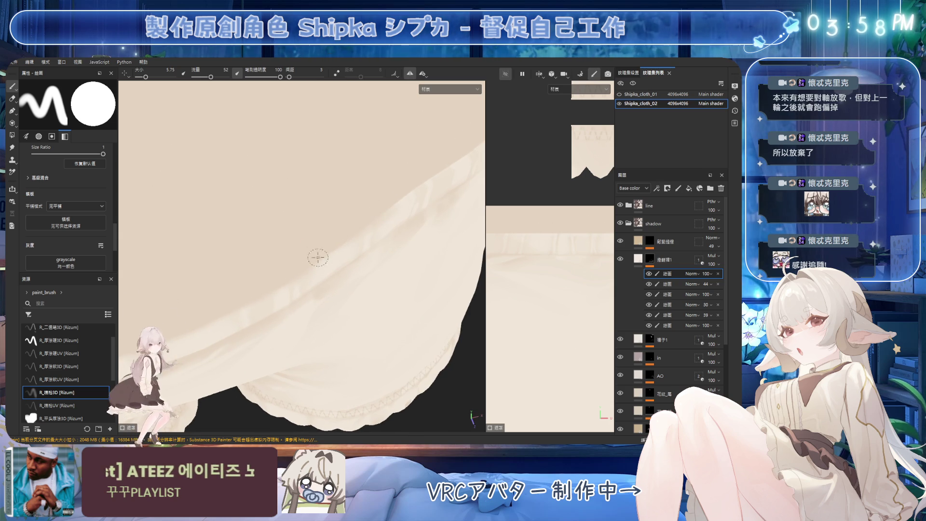
pyautogui.keyDown('alt'); pyautogui.moveTo(409, 171); pyautogui.dragTo(313, 242); pyautogui.keyUp('alt')
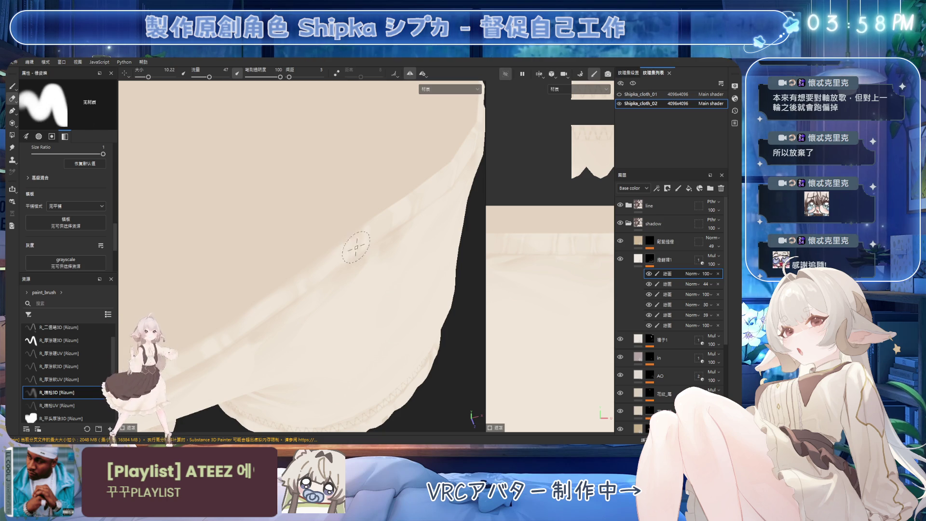
pyautogui.moveTo(383, 218)
pyautogui.keyDown('alt'); pyautogui.mouseDown()
pyautogui.moveTo(259, 259)
pyautogui.moveTo(366, 225)
pyautogui.mouseUp(); pyautogui.keyUp('alt')
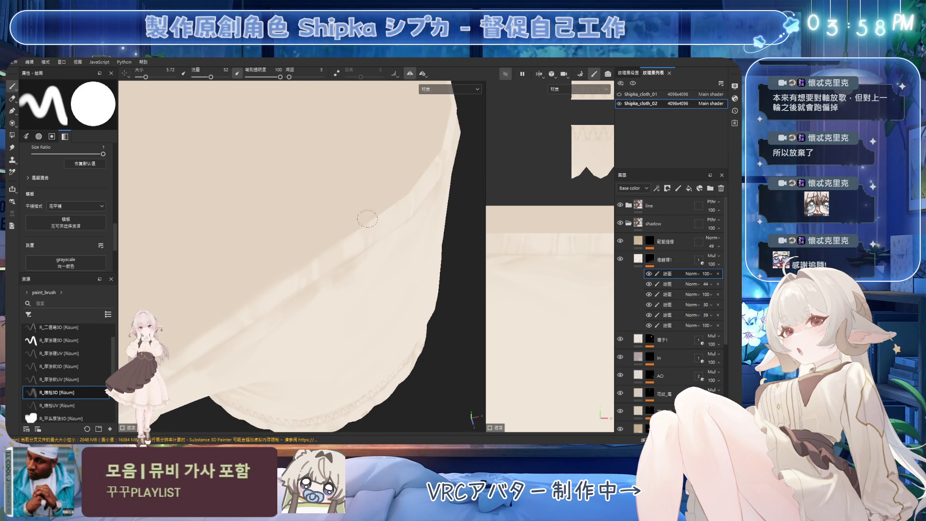
pyautogui.moveTo(391, 194)
pyautogui.keyDown('alt'); pyautogui.mouseDown()
pyautogui.moveTo(299, 231)
pyautogui.moveTo(302, 244)
pyautogui.mouseUp(); pyautogui.keyUp('alt')
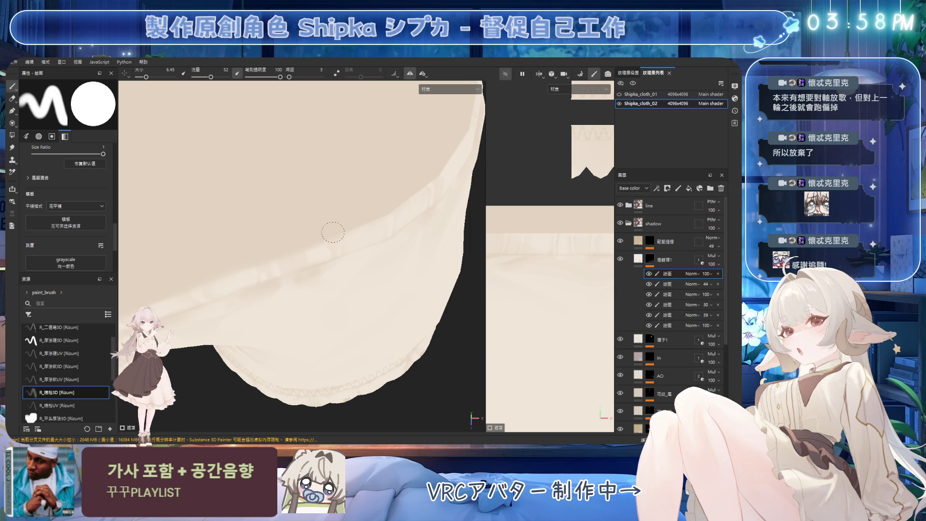
pyautogui.keyDown('alt'); pyautogui.moveTo(344, 249); pyautogui.dragTo(297, 279); pyautogui.keyUp('alt')
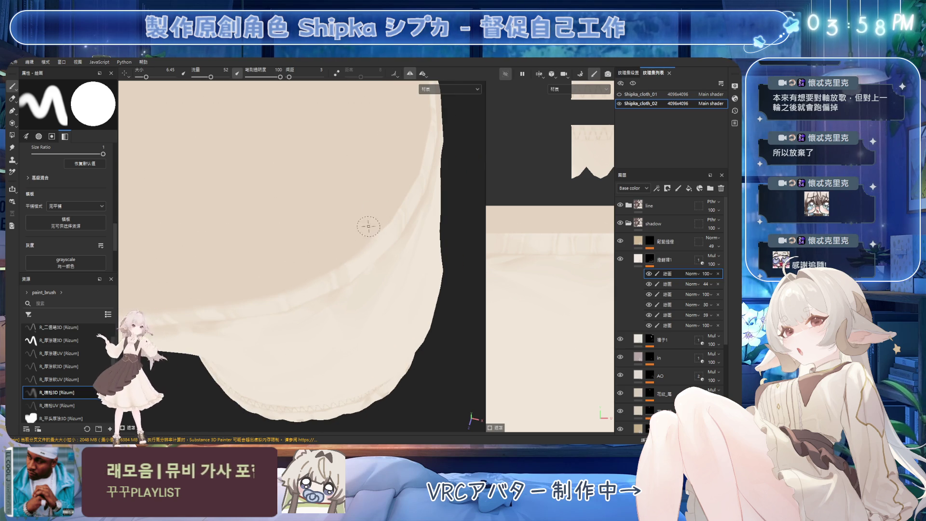
pyautogui.press('[')
pyautogui.moveTo(390, 229)
pyautogui.keyDown('alt'); pyautogui.mouseDown()
pyautogui.moveTo(355, 254)
pyautogui.moveTo(330, 254)
pyautogui.moveTo(344, 266)
pyautogui.mouseUp(); pyautogui.keyUp('alt')
# Toggle between eraser and brush, then swing the view around the hem and inner band
pyautogui.press('e')
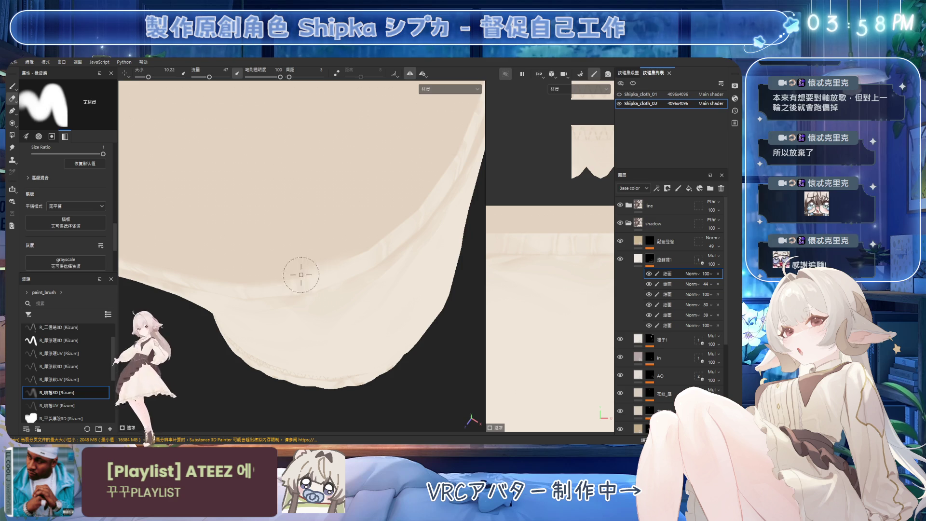
pyautogui.press('p')
pyautogui.press('e')
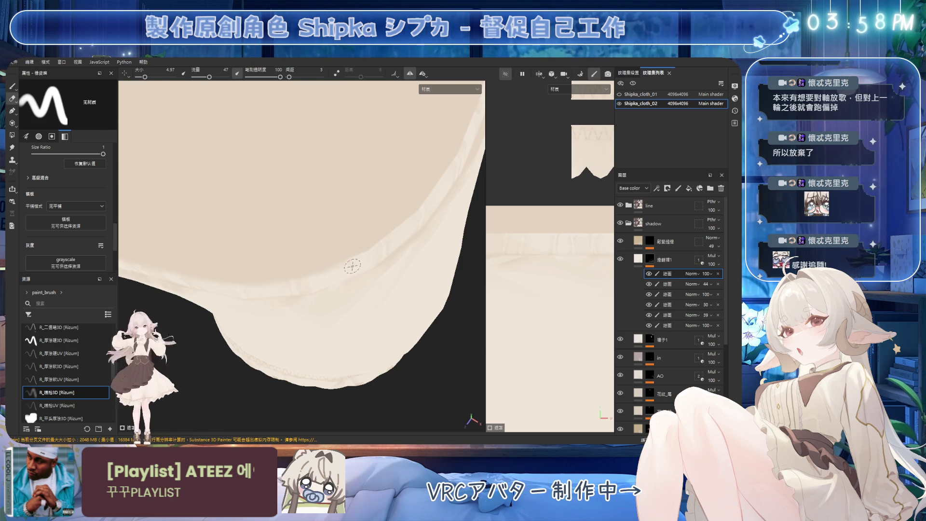
pyautogui.press('p')
pyautogui.keyDown('alt'); pyautogui.moveTo(313, 269); pyautogui.dragTo(314, 266); pyautogui.keyUp('alt')
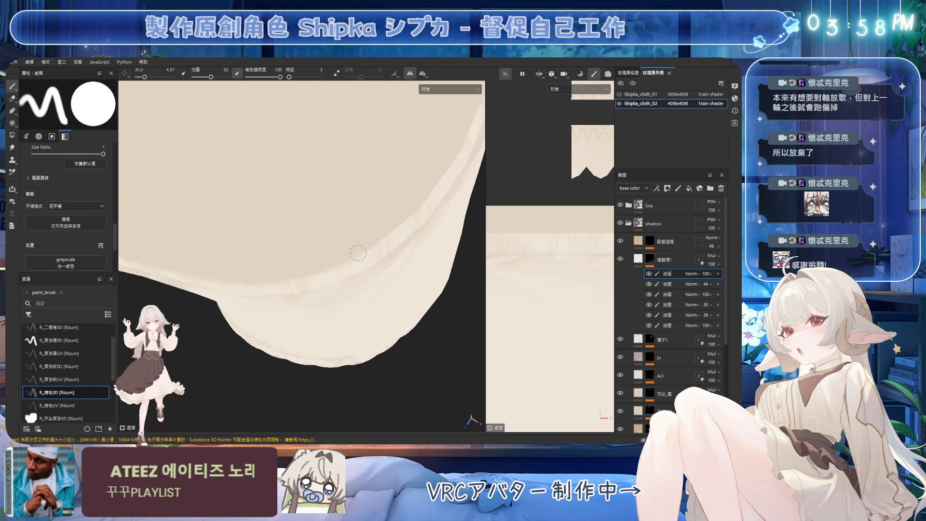
pyautogui.moveTo(386, 231)
pyautogui.keyDown('alt'); pyautogui.mouseDown()
pyautogui.moveTo(380, 211)
pyautogui.moveTo(319, 244)
pyautogui.mouseUp(); pyautogui.keyUp('alt')
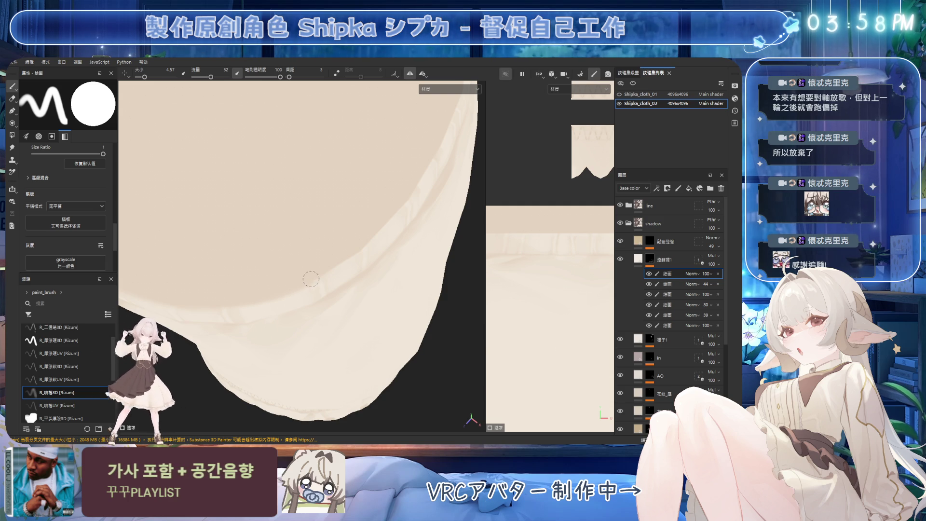
pyautogui.moveTo(377, 223)
pyautogui.keyDown('alt'); pyautogui.mouseDown()
pyautogui.moveTo(368, 203)
pyautogui.moveTo(364, 232)
pyautogui.moveTo(359, 209)
pyautogui.moveTo(305, 256)
pyautogui.mouseUp(); pyautogui.keyUp('alt')
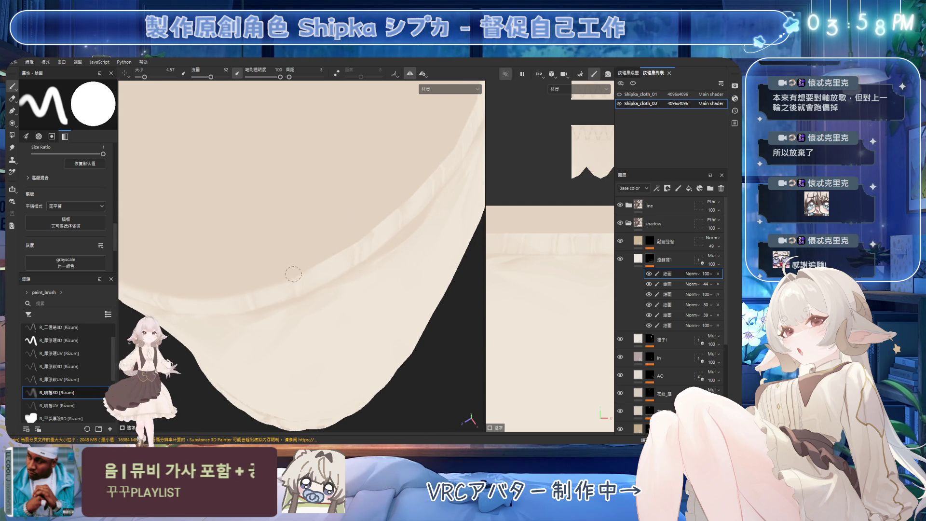
pyautogui.moveTo(406, 171)
pyautogui.keyDown('alt'); pyautogui.mouseDown()
pyautogui.moveTo(320, 231)
pyautogui.moveTo(318, 253)
pyautogui.moveTo(270, 288)
pyautogui.mouseUp(); pyautogui.keyUp('alt')
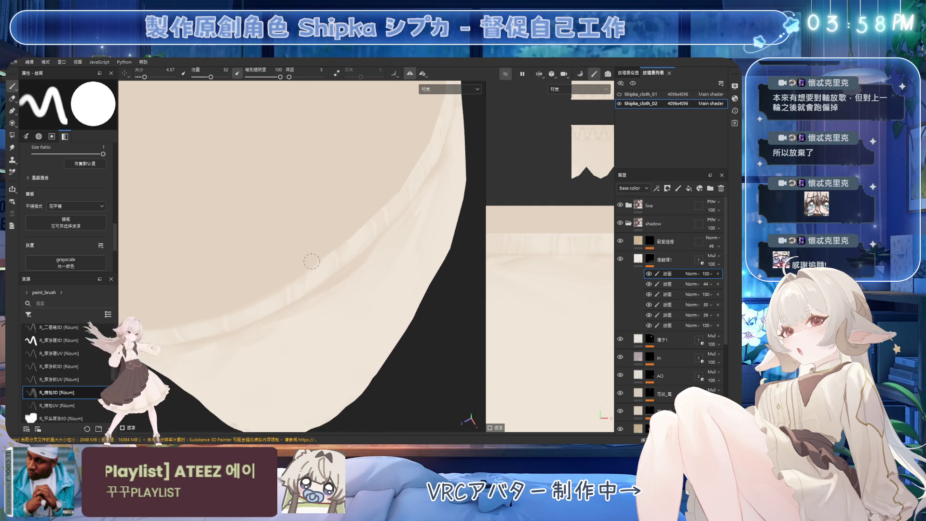
pyautogui.moveTo(402, 173)
pyautogui.keyDown('alt'); pyautogui.mouseDown()
pyautogui.moveTo(330, 250)
pyautogui.moveTo(324, 192)
pyautogui.moveTo(299, 197)
pyautogui.moveTo(320, 242)
pyautogui.moveTo(333, 241)
pyautogui.moveTo(308, 280)
pyautogui.mouseUp(); pyautogui.keyUp('alt')
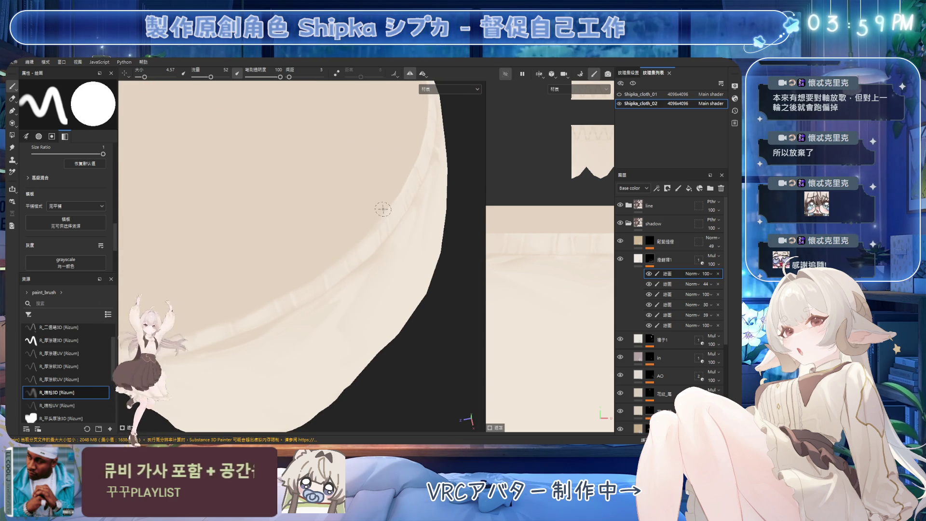
# Reduce the brush to about 4.53 while orbiting around the ruffled hem
pyautogui.press('[')
pyautogui.press('[')
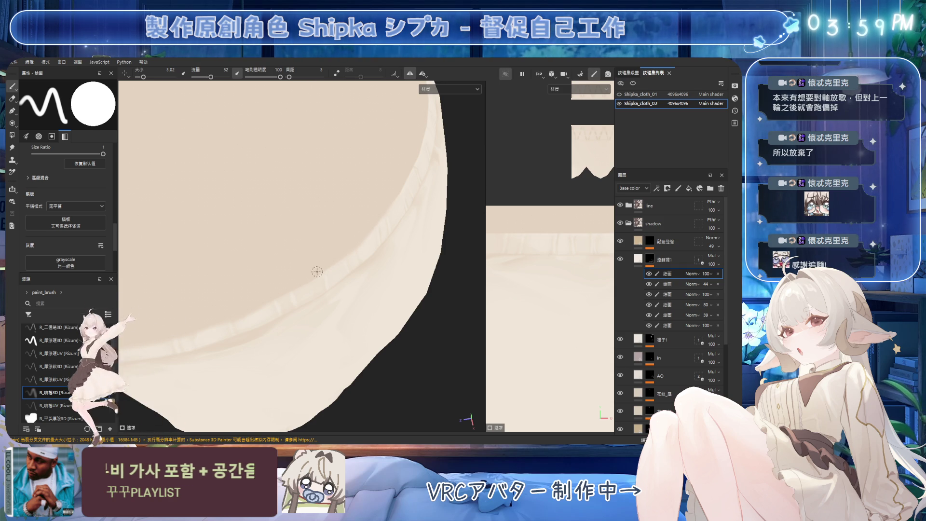
pyautogui.moveTo(287, 284)
pyautogui.keyDown('alt'); pyautogui.mouseDown()
pyautogui.moveTo(270, 265)
pyautogui.moveTo(240, 290)
pyautogui.moveTo(305, 250)
pyautogui.moveTo(311, 271)
pyautogui.mouseUp(); pyautogui.keyUp('alt')
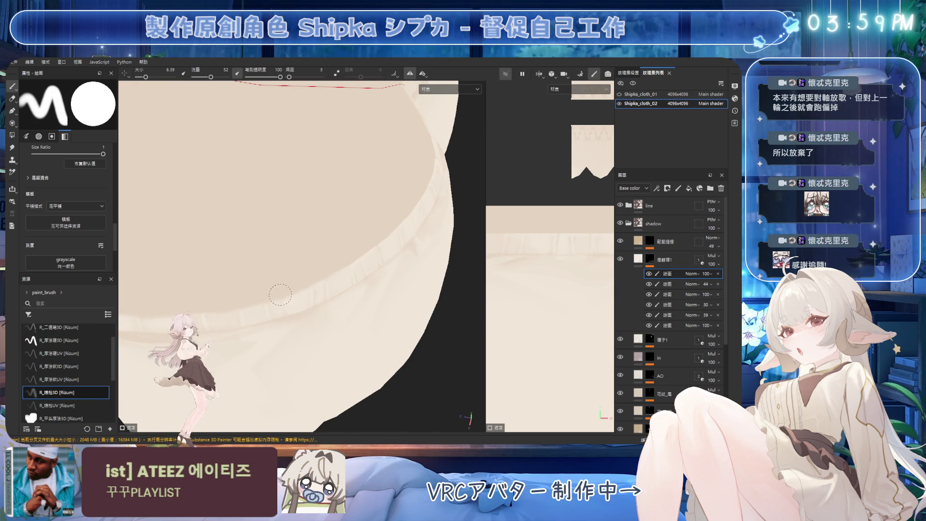
pyautogui.moveTo(389, 228)
pyautogui.keyDown('alt'); pyautogui.mouseDown()
pyautogui.moveTo(369, 220)
pyautogui.moveTo(283, 252)
pyautogui.mouseUp(); pyautogui.keyUp('alt')
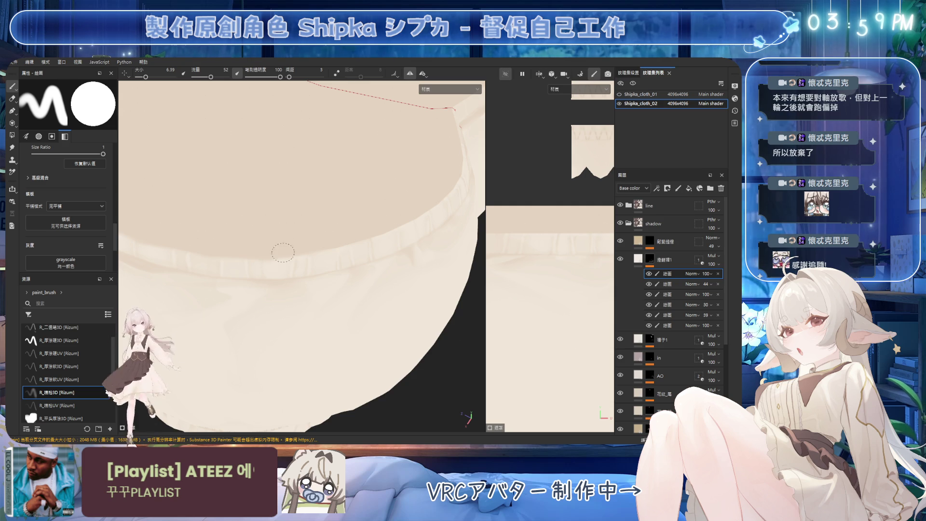
pyautogui.keyDown('alt'); pyautogui.moveTo(379, 209); pyautogui.dragTo(256, 270); pyautogui.keyUp('alt')
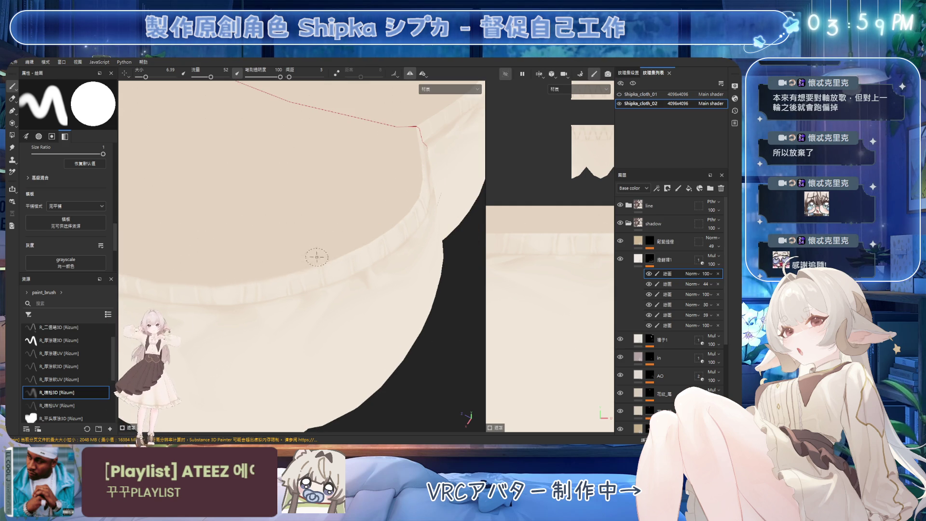
pyautogui.keyDown('alt'); pyautogui.moveTo(355, 225); pyautogui.dragTo(313, 240); pyautogui.keyUp('alt')
pyautogui.moveTo(340, 207)
pyautogui.keyDown('alt'); pyautogui.mouseDown()
pyautogui.moveTo(362, 244)
pyautogui.moveTo(306, 203)
pyautogui.moveTo(316, 261)
pyautogui.mouseUp(); pyautogui.keyUp('alt')
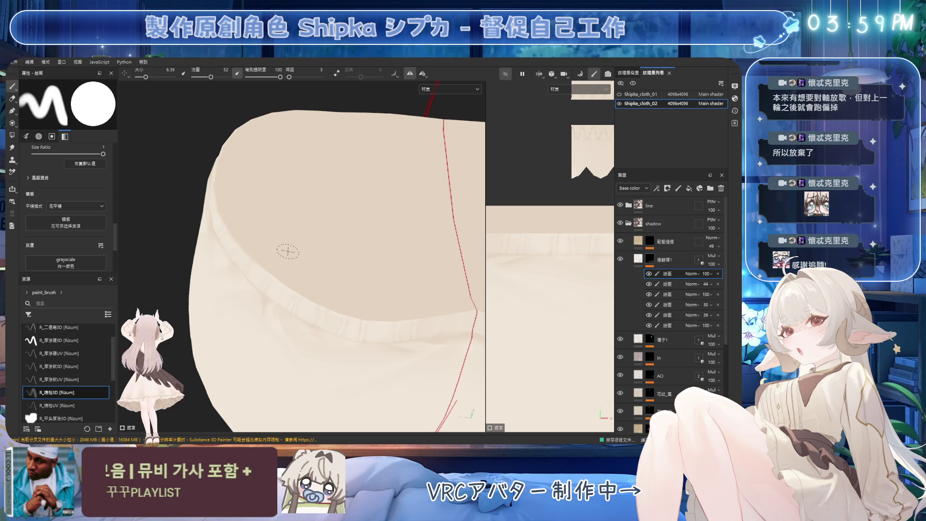
pyautogui.keyDown('ctrl'); pyautogui.moveTo(288, 251); pyautogui.dragTo(259, 254, button='right'); pyautogui.keyUp('ctrl')
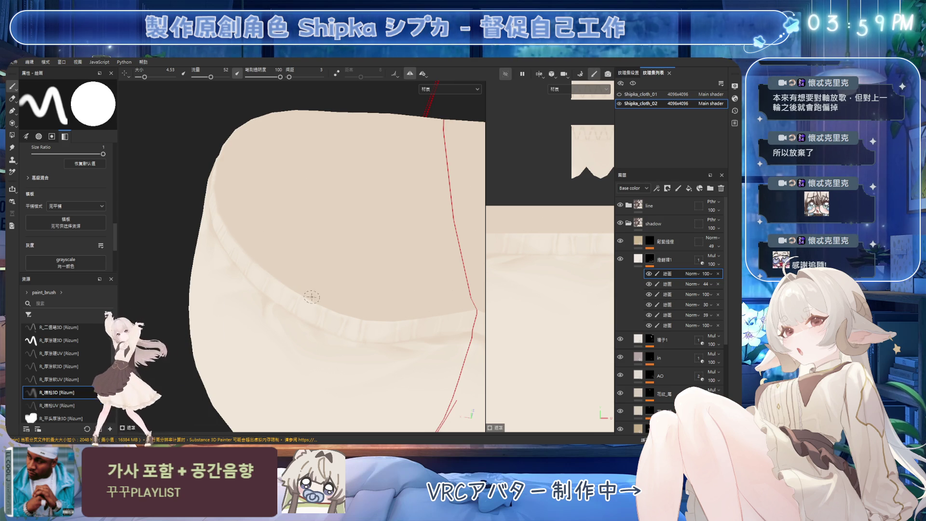
pyautogui.keyDown('alt'); pyautogui.moveTo(347, 275); pyautogui.dragTo(244, 225); pyautogui.keyUp('alt')
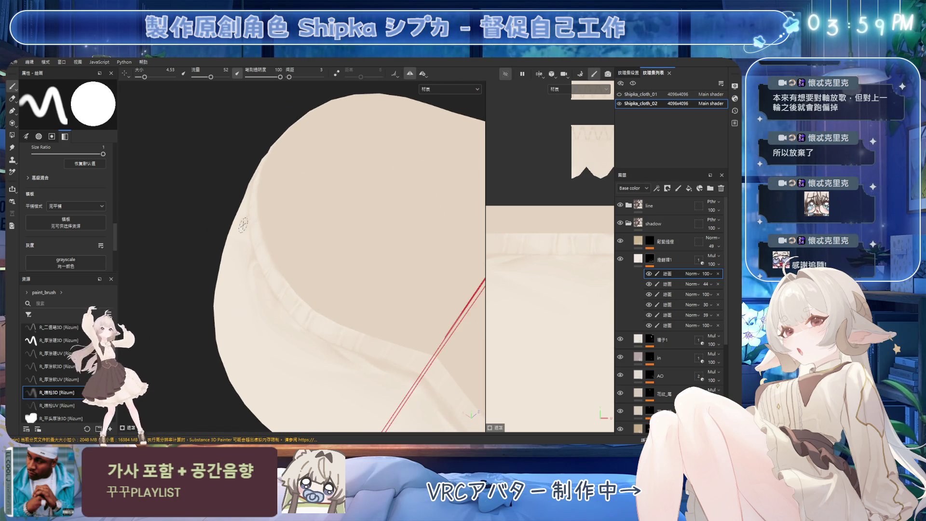
pyautogui.keyDown('alt'); pyautogui.moveTo(297, 252); pyautogui.dragTo(274, 208); pyautogui.keyUp('alt')
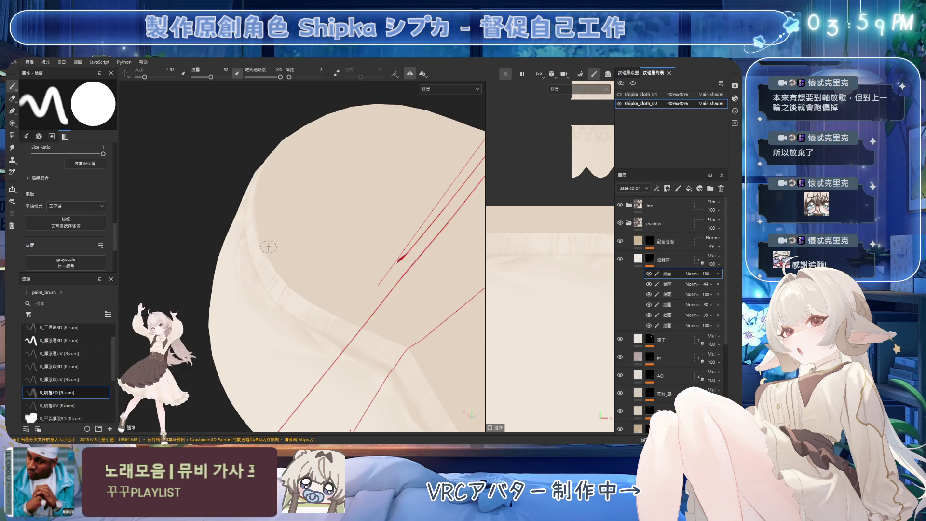
pyautogui.moveTo(299, 291)
pyautogui.keyDown('alt'); pyautogui.mouseDown()
pyautogui.moveTo(291, 255)
pyautogui.moveTo(251, 230)
pyautogui.mouseUp(); pyautogui.keyUp('alt')
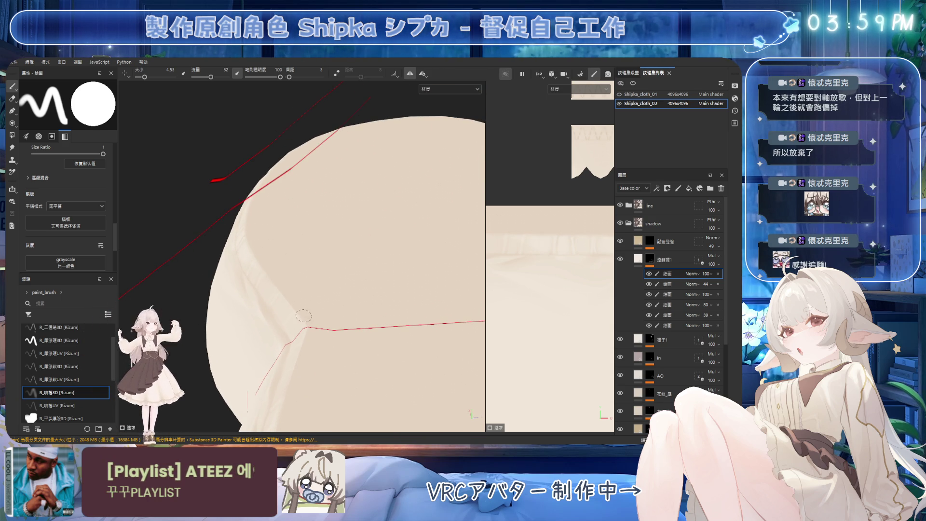
pyautogui.moveTo(297, 303)
pyautogui.keyDown('alt'); pyautogui.mouseDown()
pyautogui.moveTo(302, 244)
pyautogui.moveTo(374, 244)
pyautogui.moveTo(317, 252)
pyautogui.moveTo(272, 242)
pyautogui.moveTo(341, 244)
pyautogui.moveTo(327, 213)
pyautogui.moveTo(343, 242)
pyautogui.moveTo(210, 283)
pyautogui.moveTo(293, 254)
pyautogui.moveTo(305, 227)
pyautogui.moveTo(301, 249)
pyautogui.moveTo(254, 252)
pyautogui.moveTo(324, 261)
pyautogui.moveTo(300, 242)
pyautogui.moveTo(251, 245)
pyautogui.mouseUp(); pyautogui.keyUp('alt')
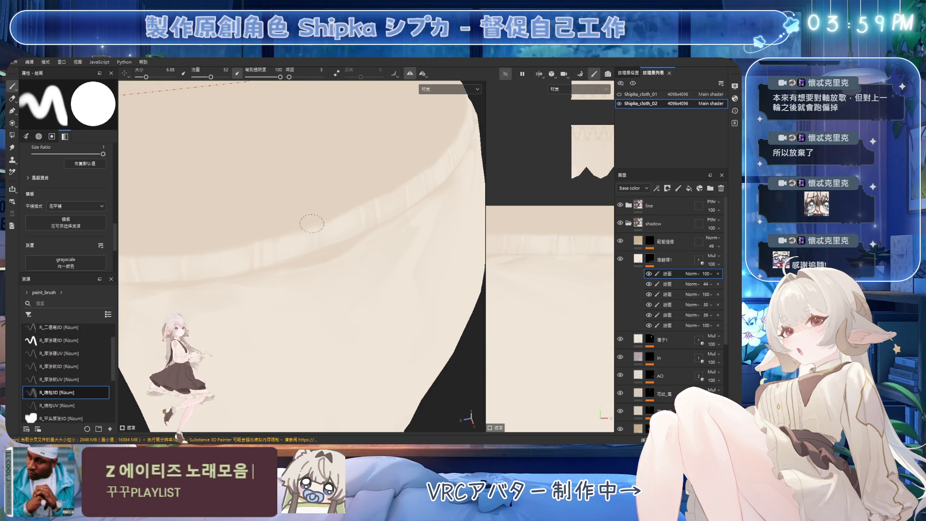
# Zoom out on the shorts, select the 燈籠褲1 layer's mask, and turn off mirror symmetry
pyautogui.keyDown('alt'); pyautogui.moveTo(332, 209); pyautogui.dragTo(342, 143); pyautogui.keyUp('alt')
pyautogui.moveTo(351, 204)
pyautogui.keyDown('alt'); pyautogui.mouseDown()
pyautogui.moveTo(331, 238)
pyautogui.moveTo(306, 221)
pyautogui.moveTo(341, 259)
pyautogui.moveTo(397, 286)
pyautogui.moveTo(406, 238)
pyautogui.mouseUp(); pyautogui.keyUp('alt')
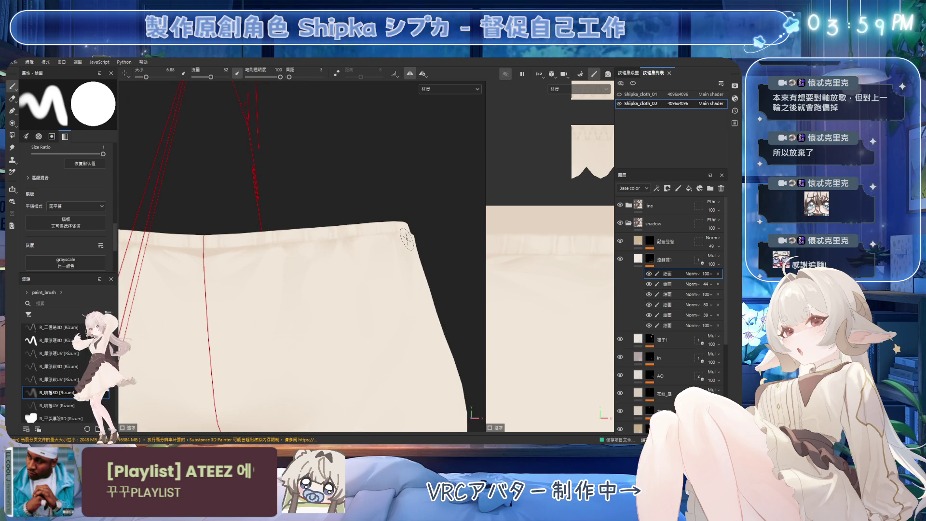
pyautogui.scroll(-5, 407, 238)
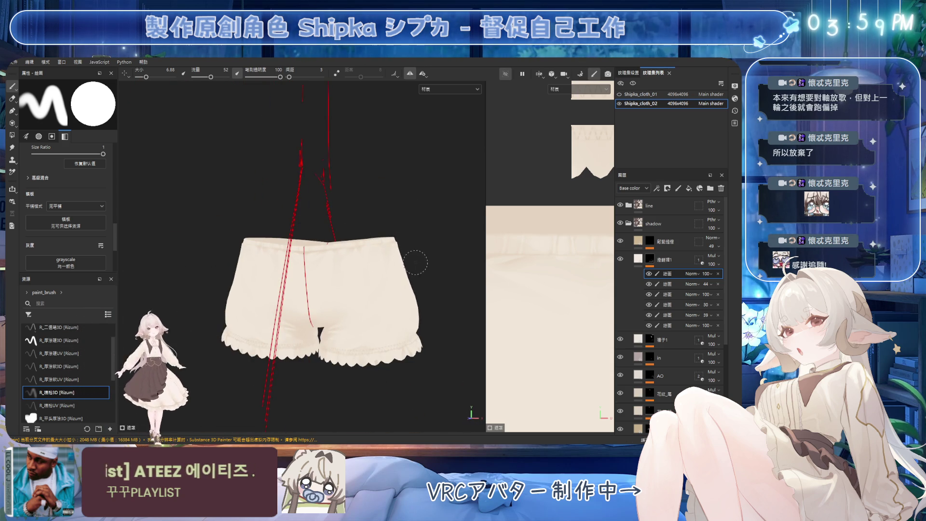
pyautogui.scroll(3, 415, 260)
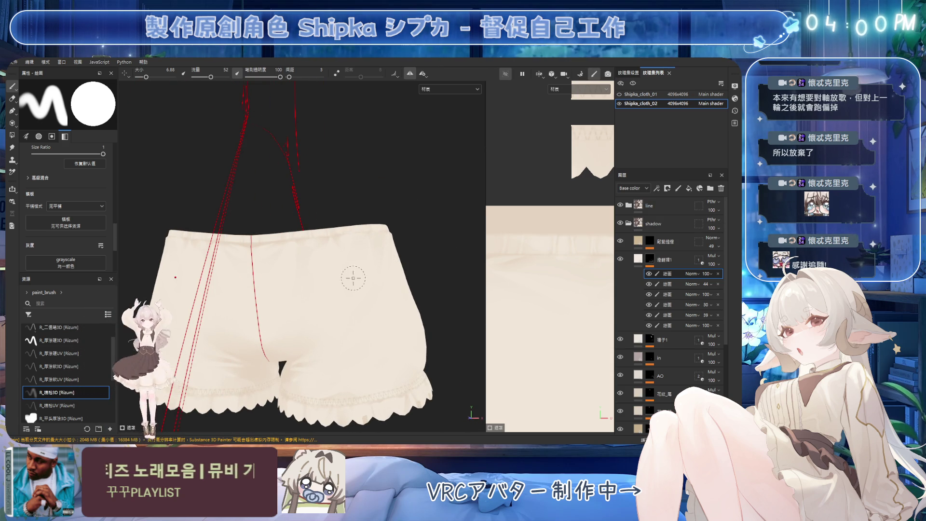
pyautogui.click(664, 260)
pyautogui.moveTo(385, 240)
pyautogui.keyDown('alt'); pyautogui.mouseDown()
pyautogui.moveTo(382, 257)
pyautogui.moveTo(407, 238)
pyautogui.moveTo(389, 237)
pyautogui.moveTo(398, 263)
pyautogui.moveTo(370, 294)
pyautogui.moveTo(408, 334)
pyautogui.moveTo(378, 300)
pyautogui.moveTo(400, 294)
pyautogui.mouseUp(); pyautogui.keyUp('alt')
pyautogui.scroll(-2, 362, 222)
pyautogui.click(649, 260)
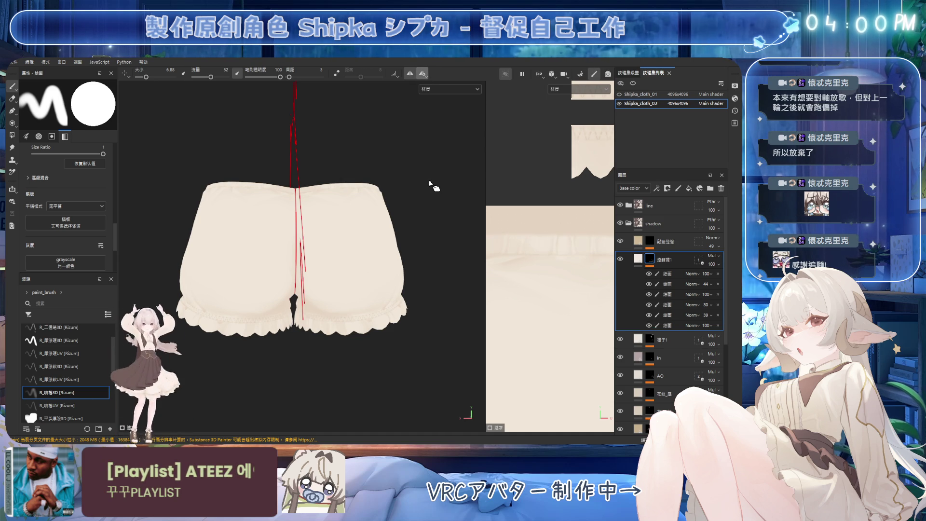
pyautogui.press('l')
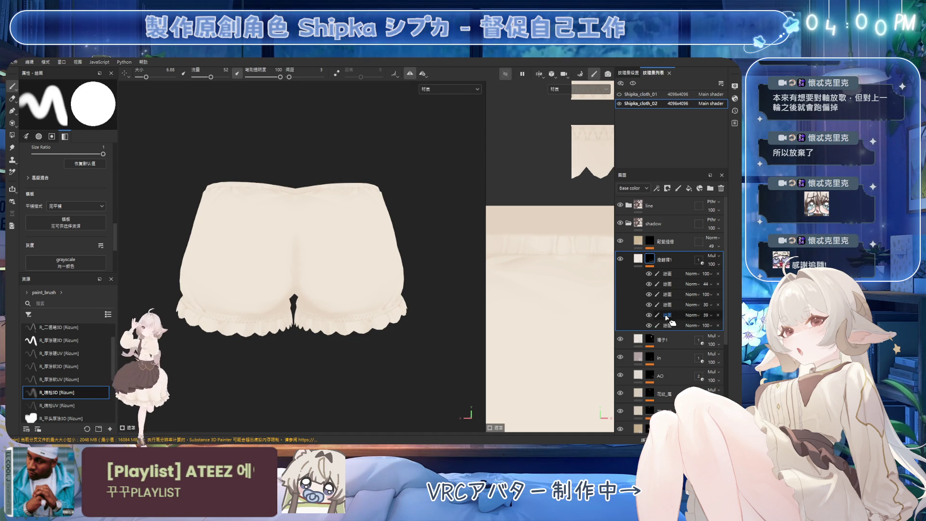
# Select the bottom paint sub-layer and switch to the eraser, turning the shorts to a side view
pyautogui.click(666, 325)
pyautogui.scroll(3, 352, 253)
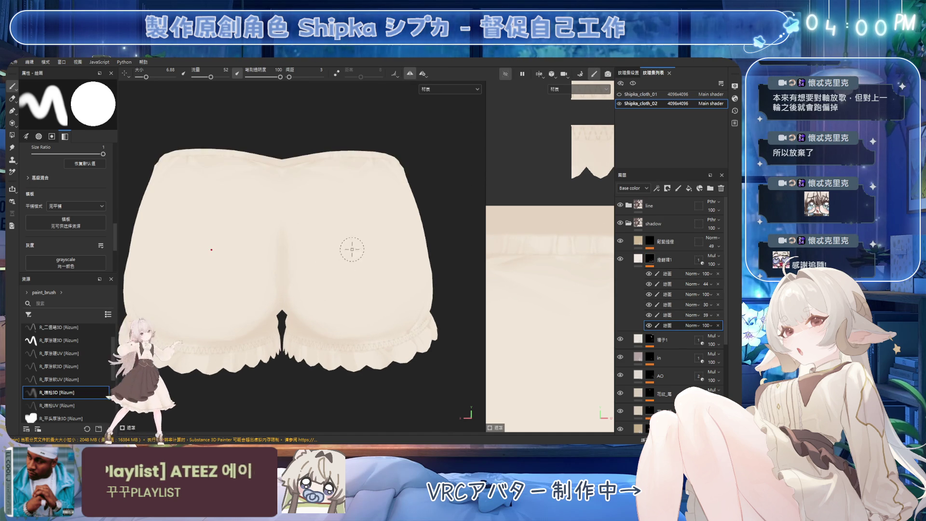
pyautogui.scroll(-1, 357, 222)
pyautogui.keyDown('alt'); pyautogui.moveTo(356, 223); pyautogui.dragTo(321, 212); pyautogui.keyUp('alt')
pyautogui.press('e')
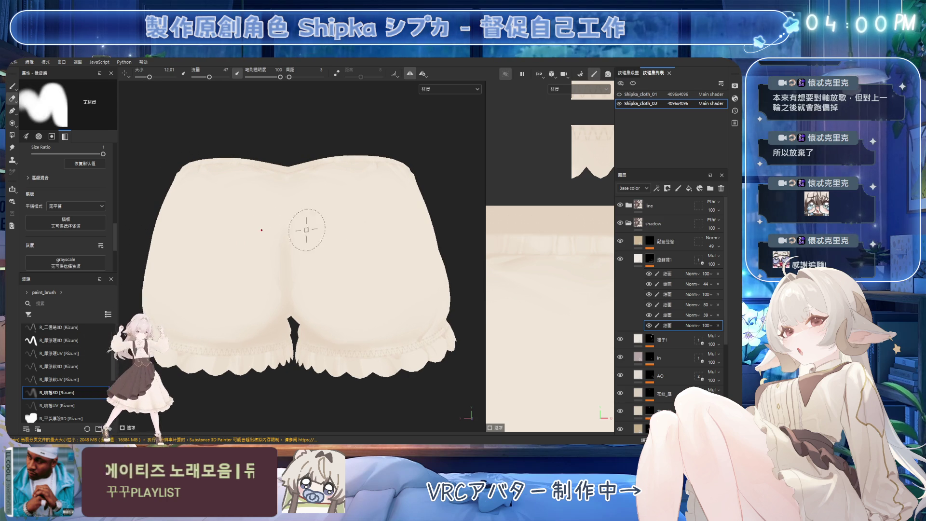
pyautogui.moveTo(258, 289)
pyautogui.keyDown('alt'); pyautogui.mouseDown()
pyautogui.moveTo(281, 264)
pyautogui.moveTo(256, 265)
pyautogui.mouseUp(); pyautogui.keyUp('alt')
pyautogui.keyDown('alt'); pyautogui.moveTo(341, 233); pyautogui.dragTo(311, 220); pyautogui.keyUp('alt')
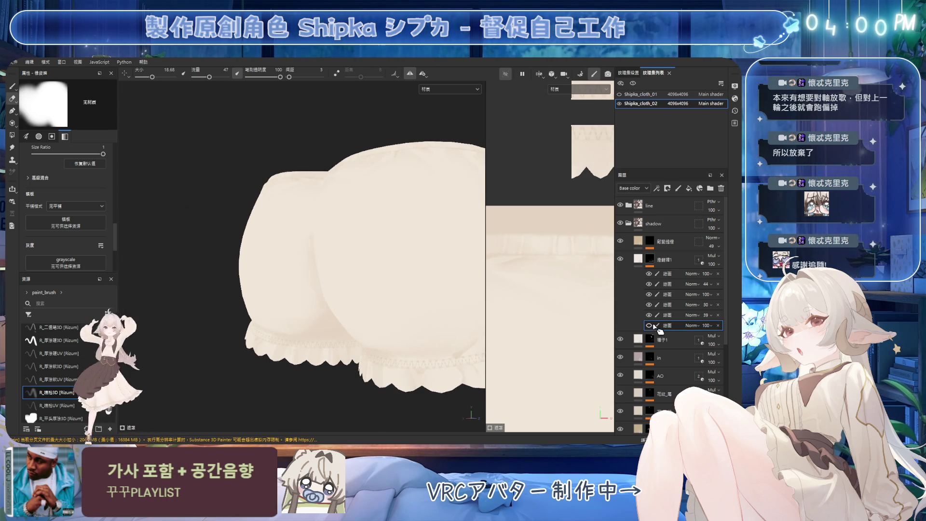
# Step through the other paint sub-layers while enlarging and turning the shorts to a frontal view
pyautogui.click(670, 307)
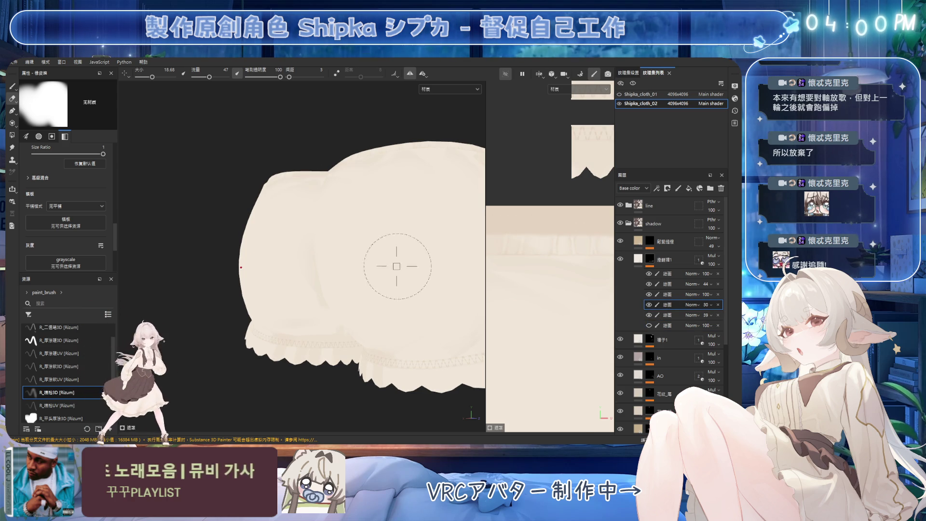
pyautogui.keyDown('alt'); pyautogui.moveTo(422, 279); pyautogui.dragTo(335, 227); pyautogui.keyUp('alt')
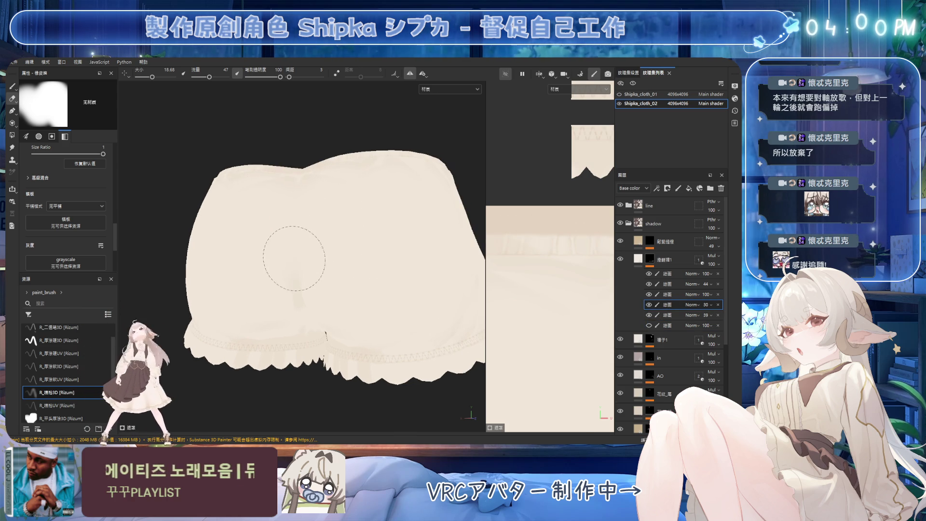
pyautogui.click(668, 325)
pyautogui.moveTo(418, 305)
pyautogui.keyDown('alt'); pyautogui.mouseDown()
pyautogui.moveTo(306, 273)
pyautogui.moveTo(336, 260)
pyautogui.mouseUp(); pyautogui.keyUp('alt')
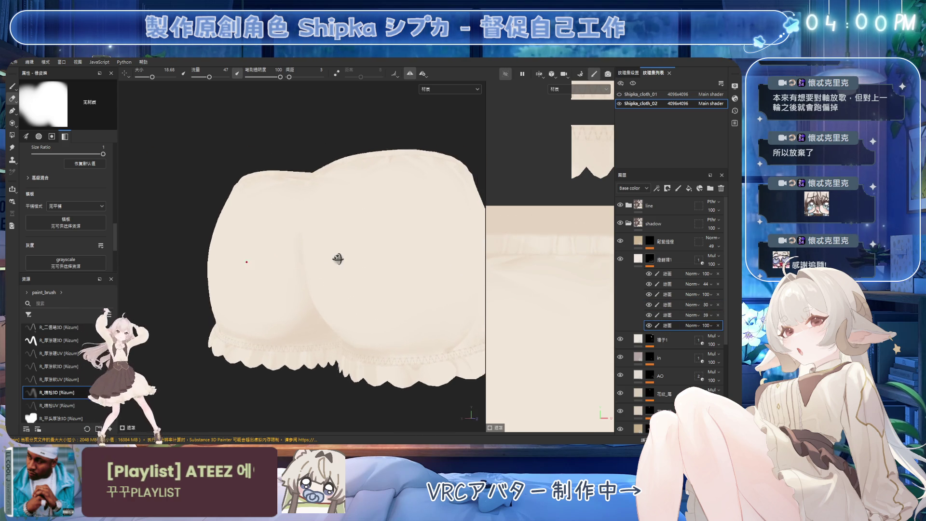
pyautogui.scroll(-4, 392, 227)
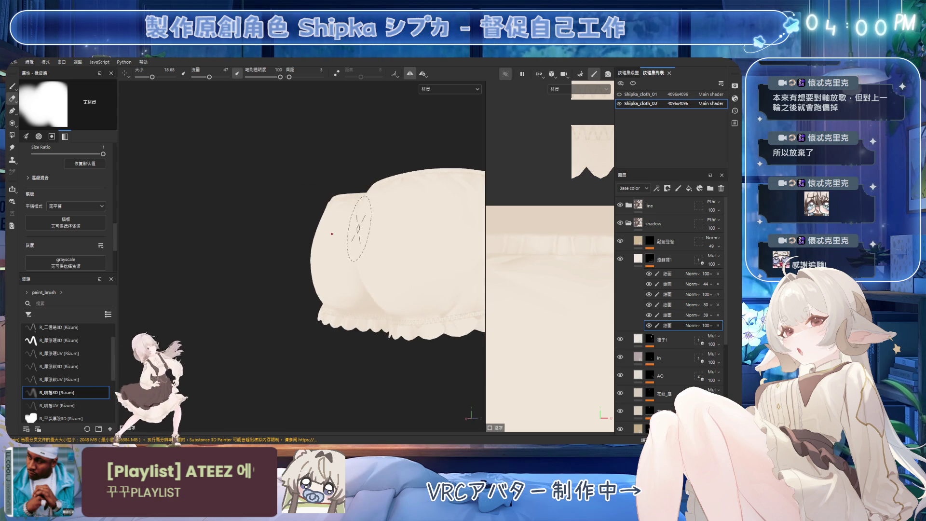
pyautogui.keyDown('alt'); pyautogui.moveTo(367, 232); pyautogui.dragTo(335, 223); pyautogui.keyUp('alt')
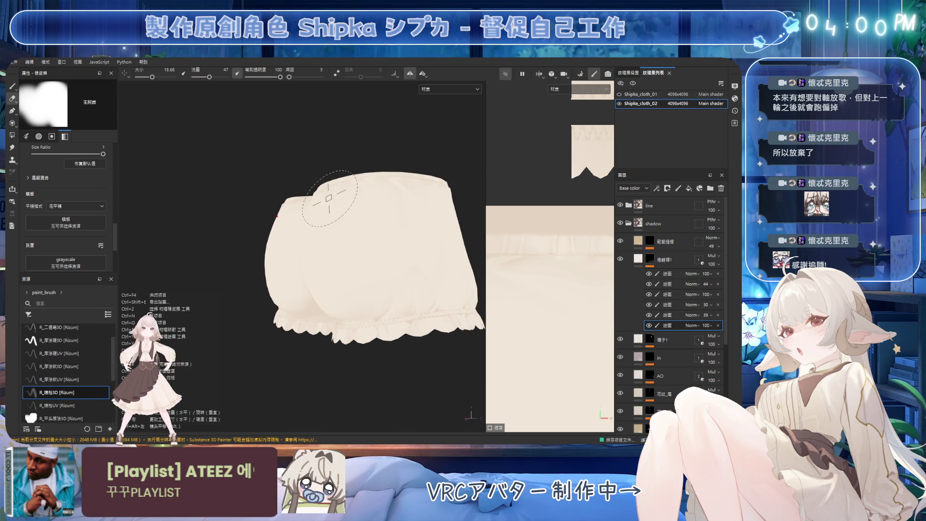
pyautogui.moveTo(237, 124)
pyautogui.keyDown('alt'); pyautogui.mouseDown()
pyautogui.moveTo(253, 169)
pyautogui.moveTo(336, 196)
pyautogui.moveTo(382, 265)
pyautogui.moveTo(378, 207)
pyautogui.moveTo(417, 203)
pyautogui.moveTo(414, 166)
pyautogui.mouseUp(); pyautogui.keyUp('alt')
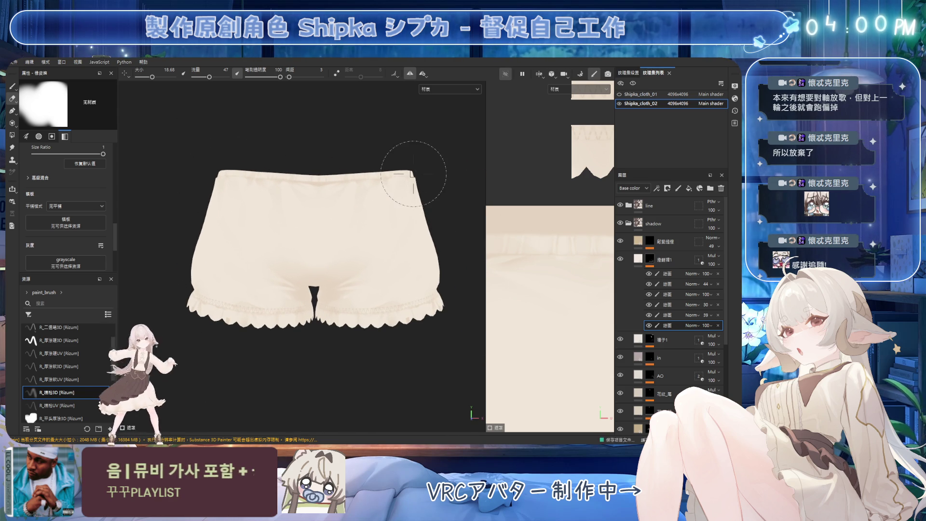
# Toggle the paint sub-layers' visibility to compare shading, leaving them all shown again
pyautogui.click(662, 305)
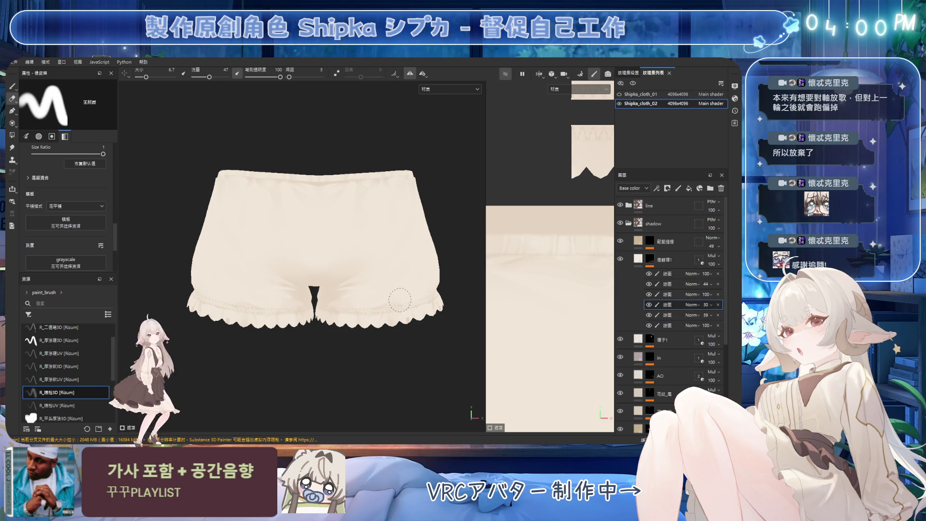
pyautogui.moveTo(447, 316)
pyautogui.keyDown('alt'); pyautogui.mouseDown()
pyautogui.moveTo(420, 283)
pyautogui.moveTo(420, 234)
pyautogui.moveTo(506, 270)
pyautogui.mouseUp(); pyautogui.keyUp('alt')
pyautogui.click(650, 326)
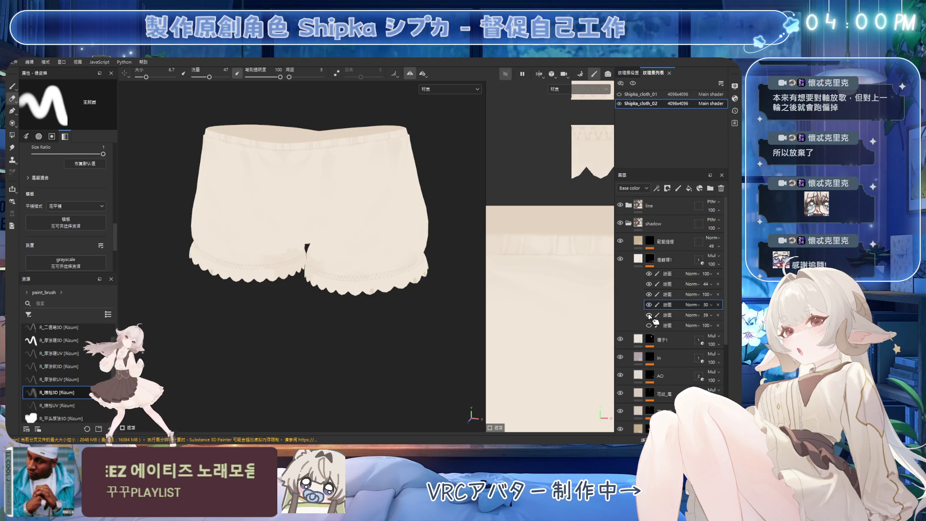
pyautogui.click(649, 315)
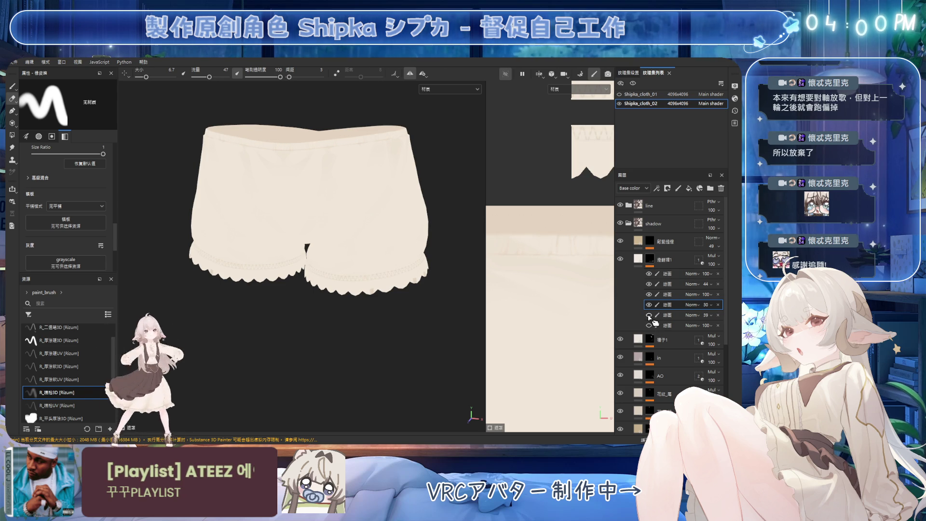
pyautogui.click(650, 325)
pyautogui.click(650, 273)
pyautogui.click(649, 274)
pyautogui.moveTo(405, 208); pyautogui.dragTo(347, 205, button='middle')
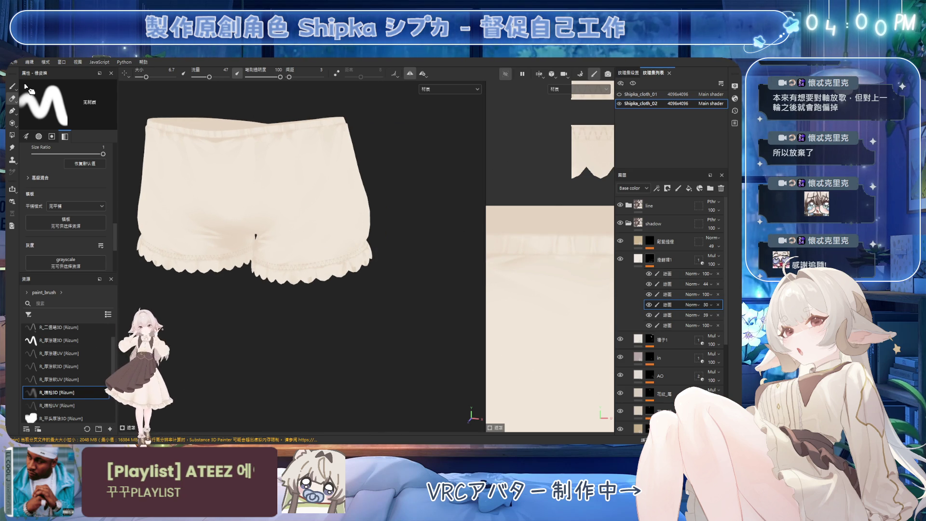
# Load the hard thick-paint brush preset 厚塗硬3D from the Assets shelf
pyautogui.click(67, 366)
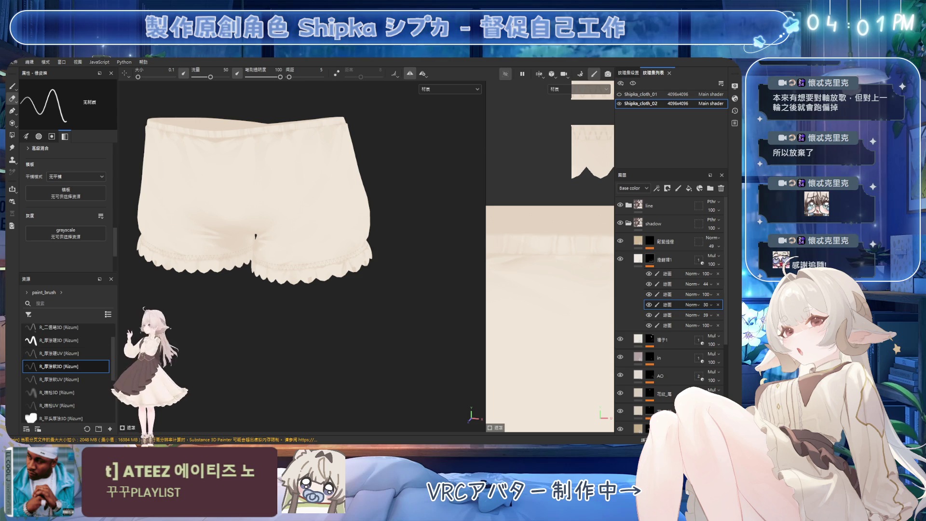
pyautogui.click(90, 344)
pyautogui.keyDown('alt'); pyautogui.moveTo(415, 250); pyautogui.dragTo(426, 239); pyautogui.keyUp('alt')
# Show the mask in black and white and isolate the top paint sub-layer
pyautogui.keyDown('alt'); pyautogui.click(650, 241); pyautogui.keyUp('alt')
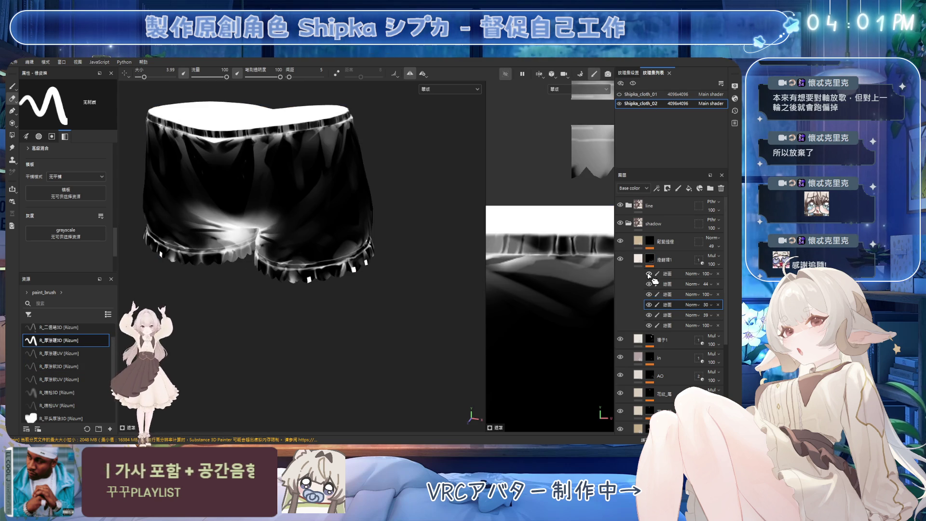
pyautogui.keyDown('alt'); pyautogui.click(650, 305); pyautogui.keyUp('alt')
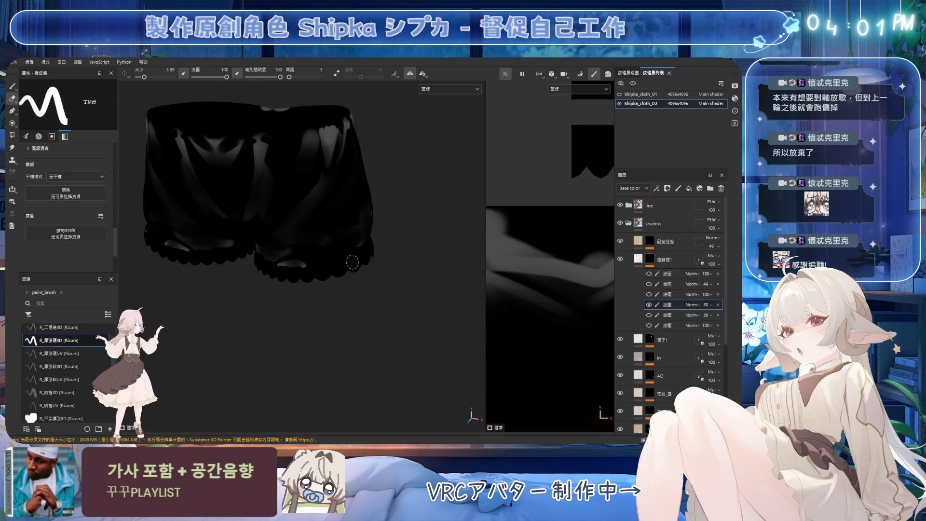
pyautogui.click(649, 305)
pyautogui.click(649, 274)
pyautogui.click(671, 273)
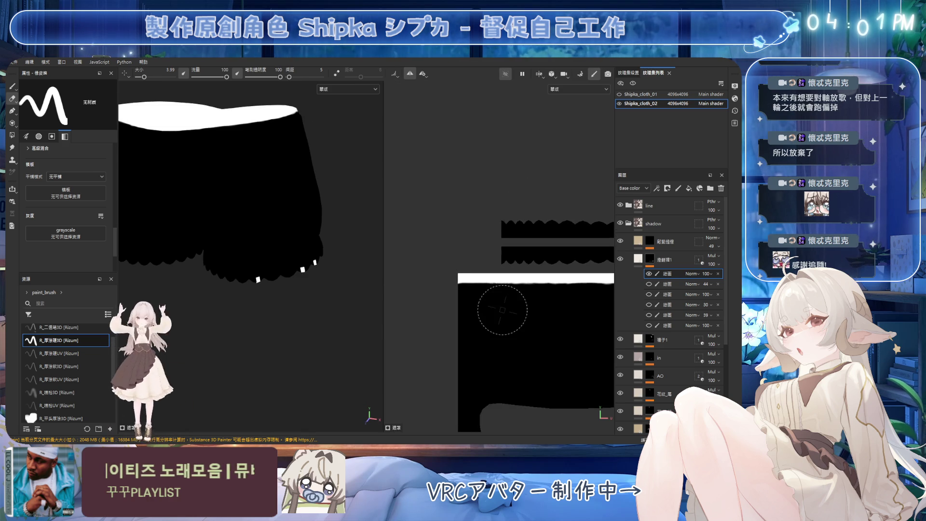
pyautogui.scroll(3, 502, 310)
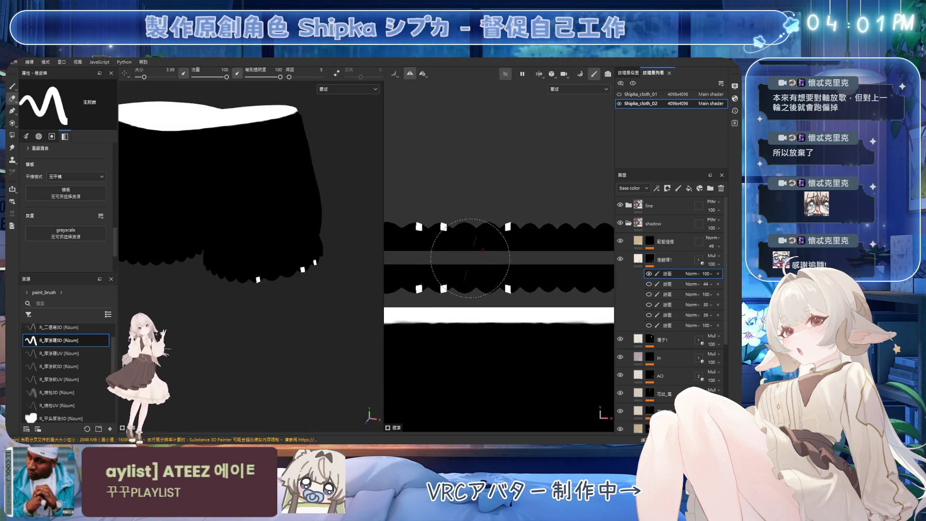
# Erase the stray white squares on the mask with the R_厚涂硬UV brush
pyautogui.click(73, 356)
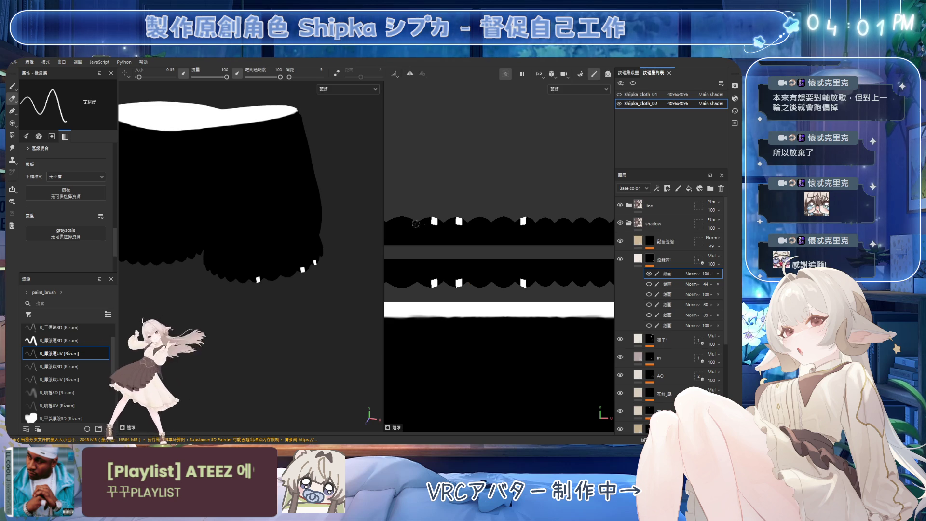
pyautogui.keyDown('ctrl'); pyautogui.moveTo(423, 208); pyautogui.dragTo(448, 224, button='right'); pyautogui.keyUp('ctrl')
pyautogui.moveTo(448, 224)
pyautogui.mouseDown()
pyautogui.moveTo(492, 225)
pyautogui.moveTo(458, 237)
pyautogui.moveTo(429, 283)
pyautogui.moveTo(545, 275)
pyautogui.moveTo(507, 273)
pyautogui.mouseUp()
pyautogui.keyDown('alt'); pyautogui.moveTo(251, 267); pyautogui.dragTo(356, 309); pyautogui.keyUp('alt')
# Unhide all paint sublayers and return to the layer's colour content
pyautogui.moveTo(648, 284); pyautogui.dragTo(651, 327)
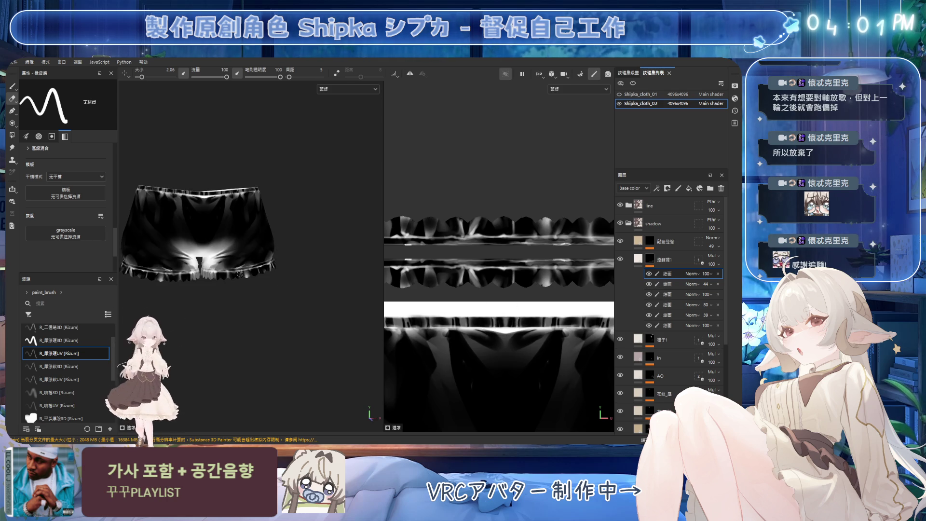
pyautogui.press('f')
pyautogui.click(640, 260)
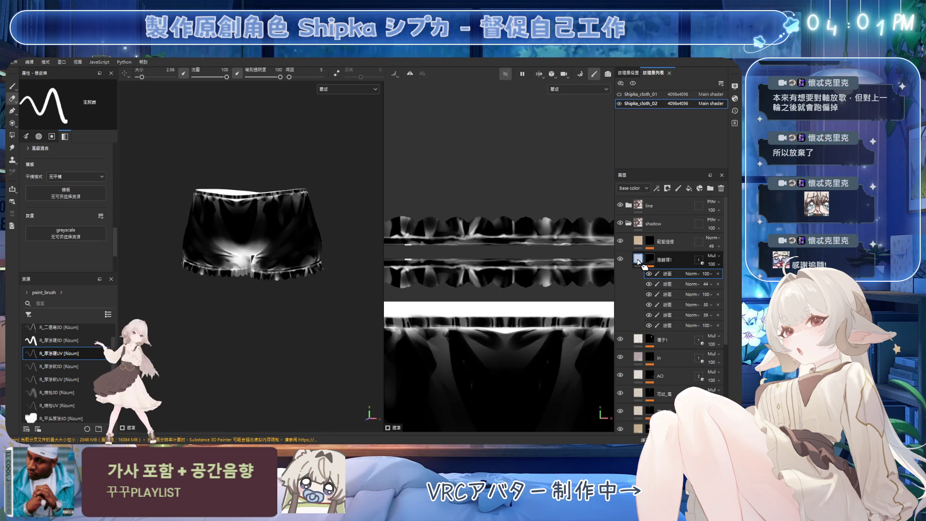
pyautogui.scroll(3, 285, 274)
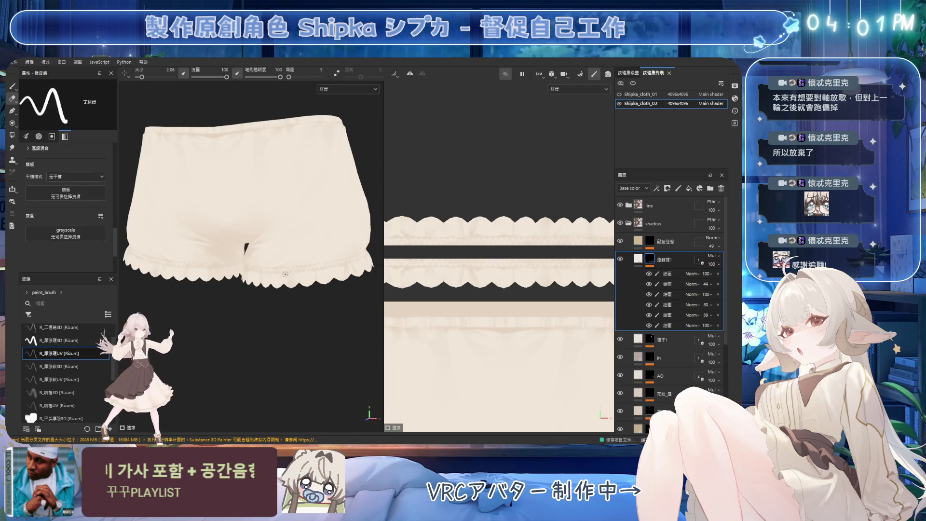
# Collapse the shorts layer's effect stack
pyautogui.scroll(-3, 288, 259)
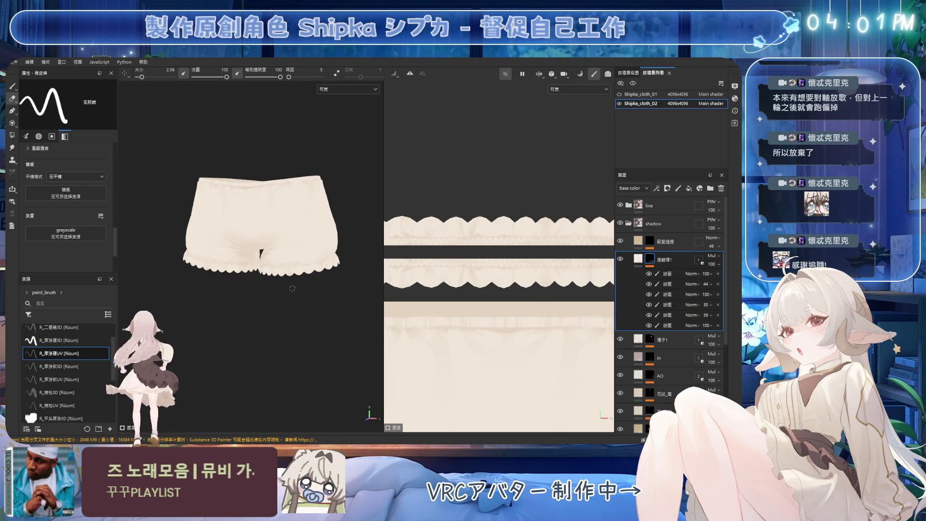
pyautogui.keyDown('alt'); pyautogui.moveTo(194, 257); pyautogui.dragTo(260, 267); pyautogui.keyUp('alt')
pyautogui.click(638, 259)
pyautogui.click(644, 261)
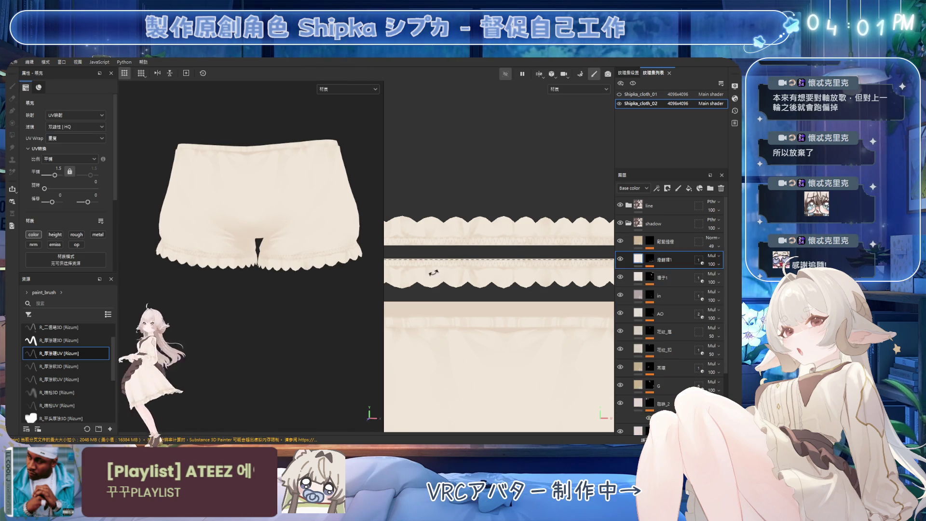
pyautogui.scroll(2, 244, 304)
pyautogui.scroll(-2, 223, 278)
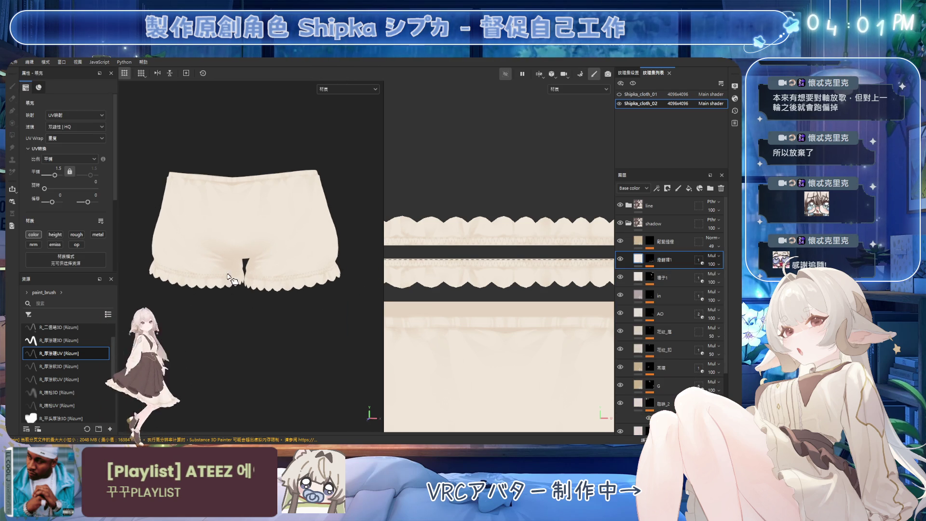
# Turn off viewport isolation so the dress, skirt and boots show around the shorts
pyautogui.click(505, 73)
pyautogui.scroll(-3, 322, 285)
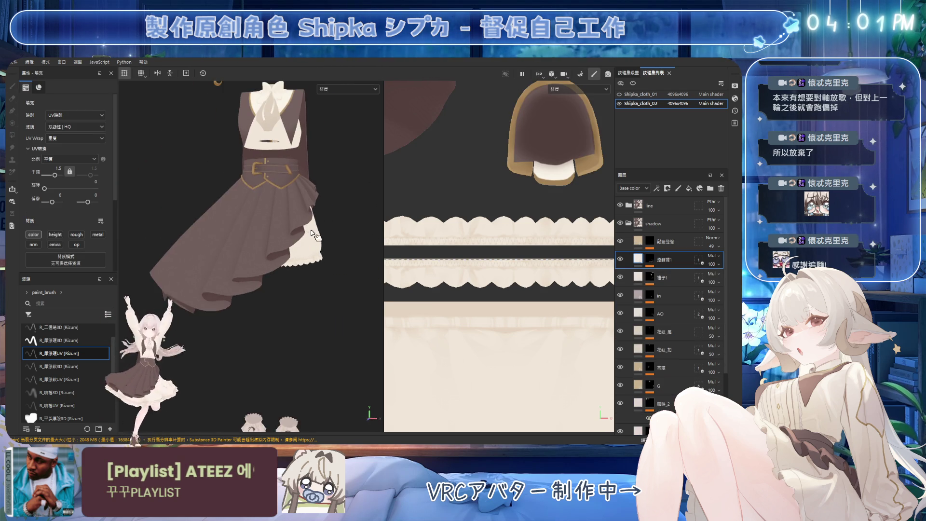
pyautogui.scroll(-2, 322, 285)
pyautogui.scroll(2, 321, 269)
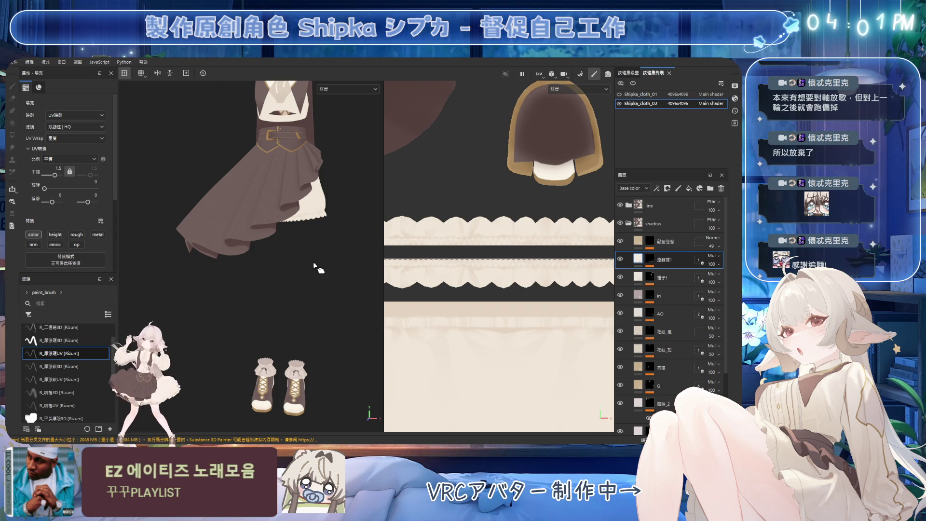
pyautogui.scroll(-1, 297, 298)
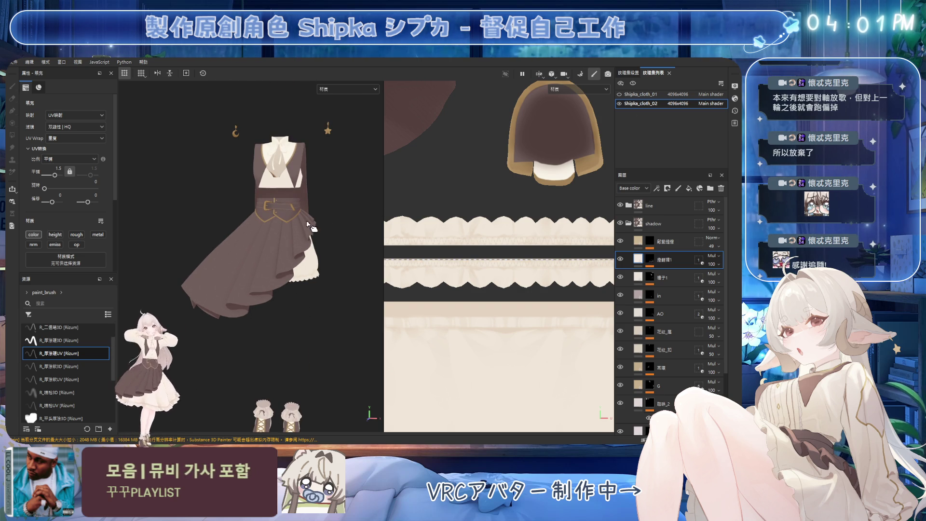
pyautogui.scroll(5, 285, 203)
pyautogui.moveTo(284, 191)
pyautogui.keyDown('alt'); pyautogui.mouseDown()
pyautogui.moveTo(283, 280)
pyautogui.moveTo(318, 295)
pyautogui.moveTo(294, 285)
pyautogui.moveTo(265, 232)
pyautogui.moveTo(290, 254)
pyautogui.moveTo(362, 262)
pyautogui.mouseUp(); pyautogui.keyUp('alt')
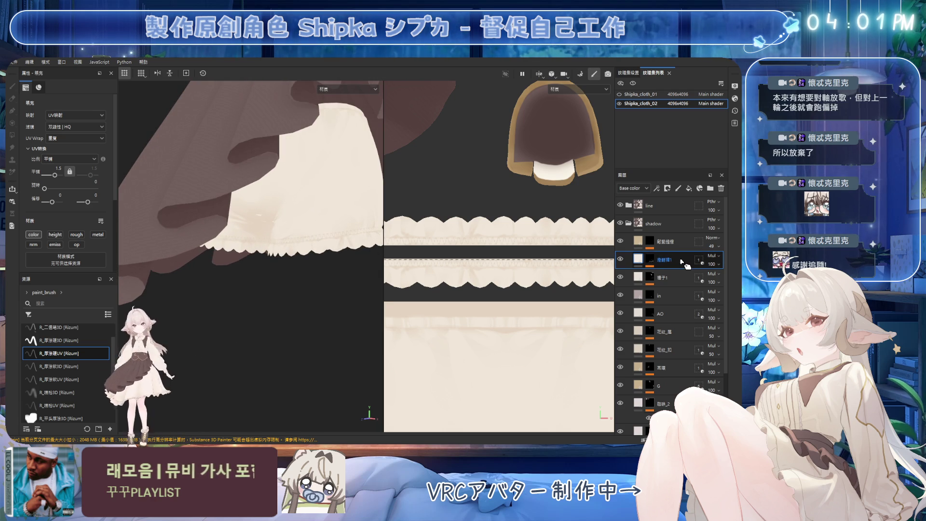
# Duplicate the shorts layer and delete the copy's six paint sublayers
pyautogui.hotkey('ctrl', 'd')
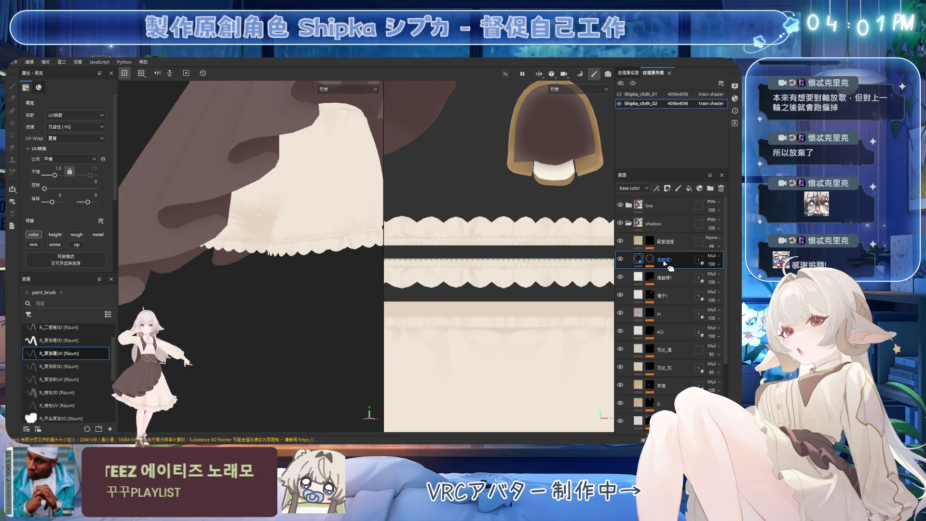
pyautogui.click(629, 263)
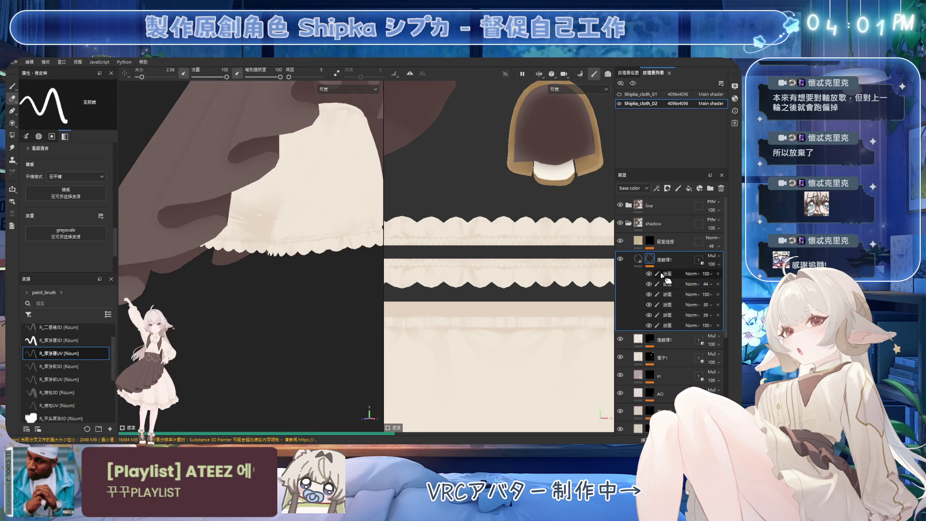
pyautogui.keyDown('shift'); pyautogui.click(669, 325); pyautogui.keyUp('shift')
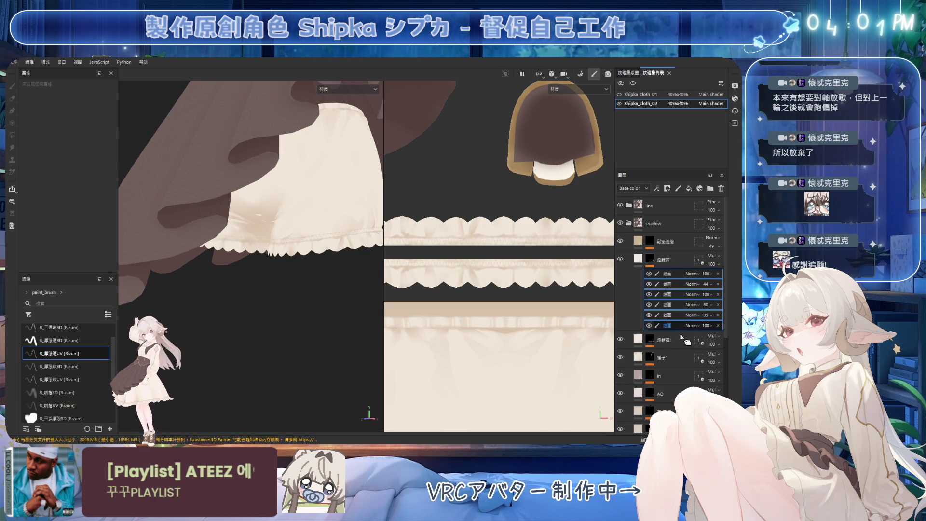
pyautogui.click(650, 259)
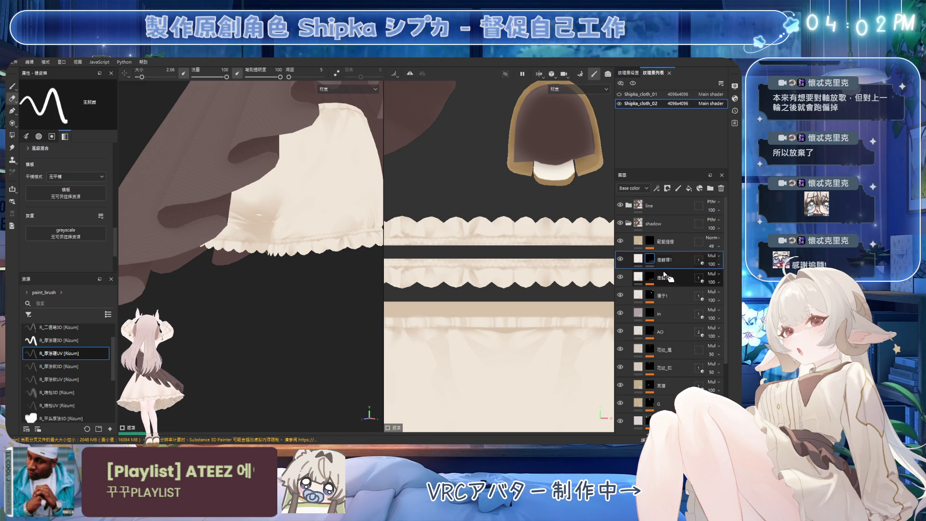
# Change the duplicate's geometry mask from the pant mesh to 平面.020
pyautogui.click(12, 188)
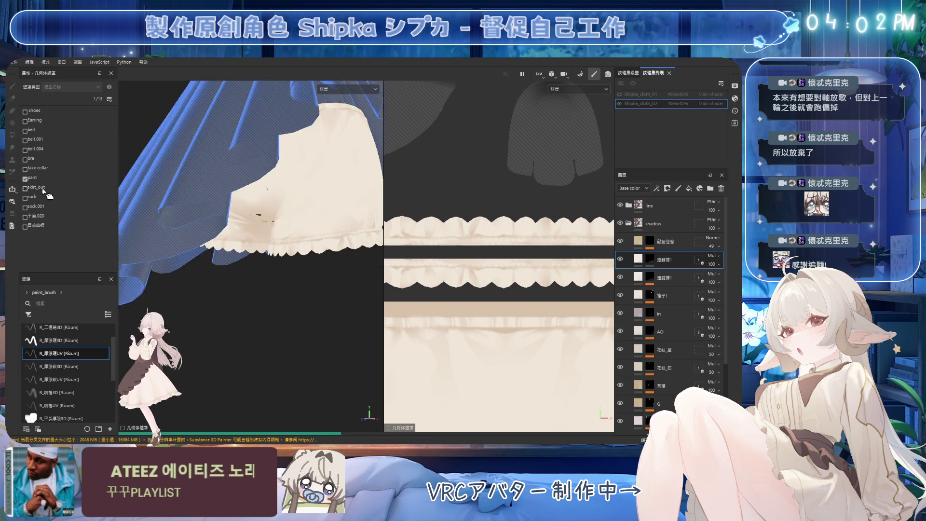
pyautogui.click(29, 179)
pyautogui.click(26, 179)
pyautogui.click(25, 217)
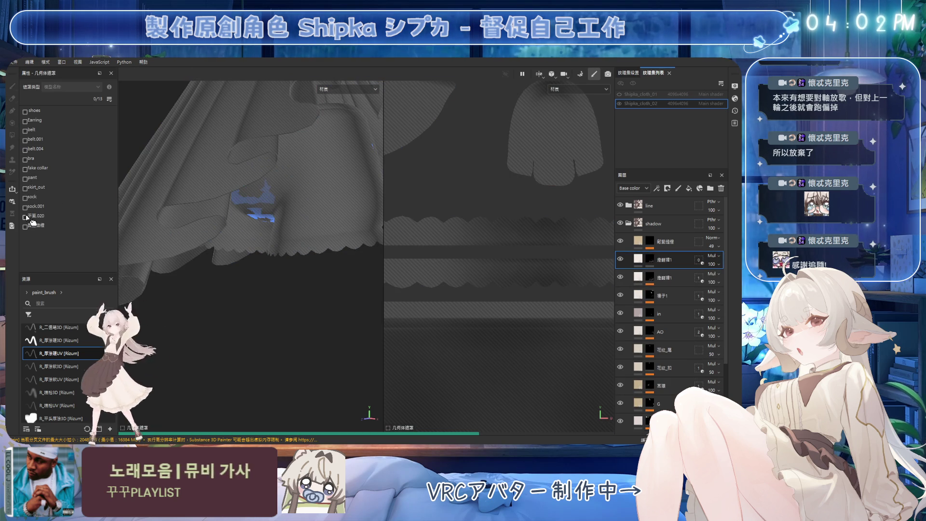
# Rename the duplicated layer to 内裡
pyautogui.doubleClick(665, 259)
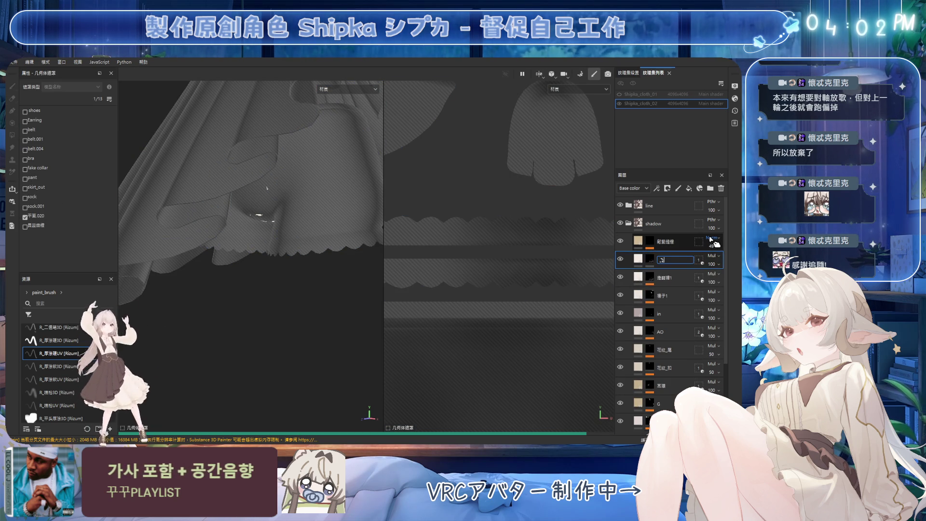
pyautogui.write('内裡')
pyautogui.press('Return')
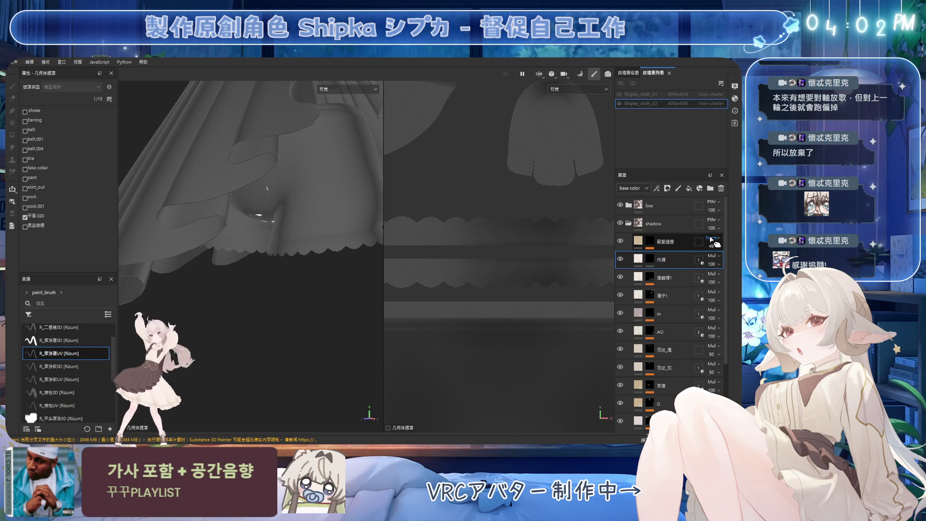
# Isolate the underwear mesh and add a new Paint effect to the 内裡 layer
pyautogui.click(650, 259)
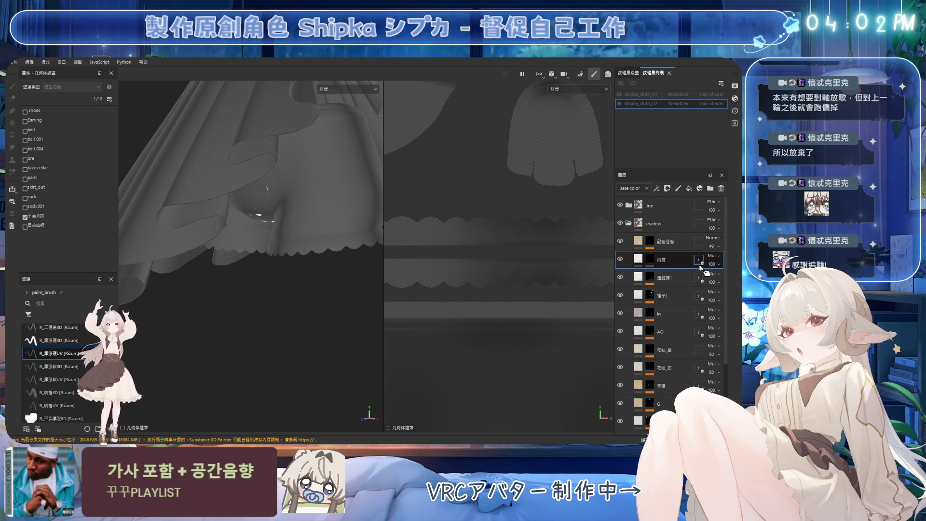
pyautogui.press('2')
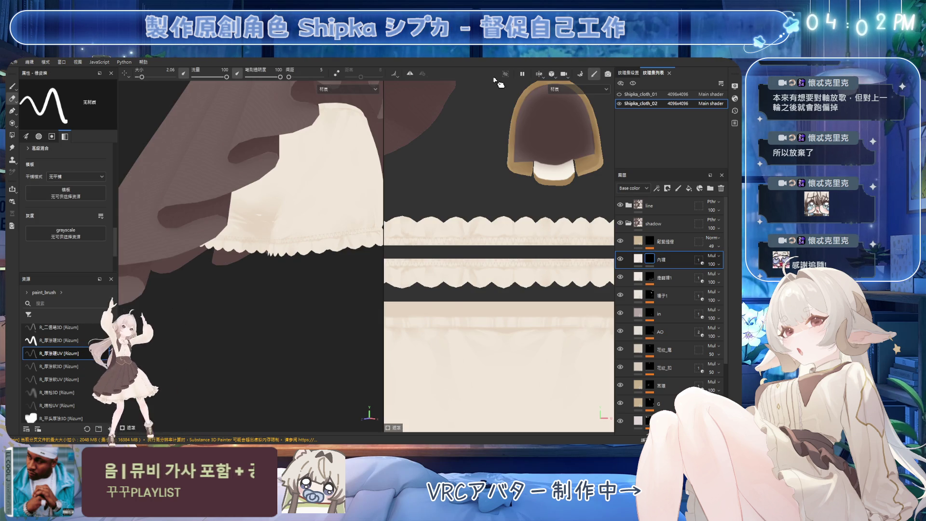
pyautogui.click(506, 74)
pyautogui.moveTo(270, 208)
pyautogui.keyDown('alt'); pyautogui.mouseDown()
pyautogui.moveTo(308, 241)
pyautogui.moveTo(304, 263)
pyautogui.mouseUp(); pyautogui.keyUp('alt')
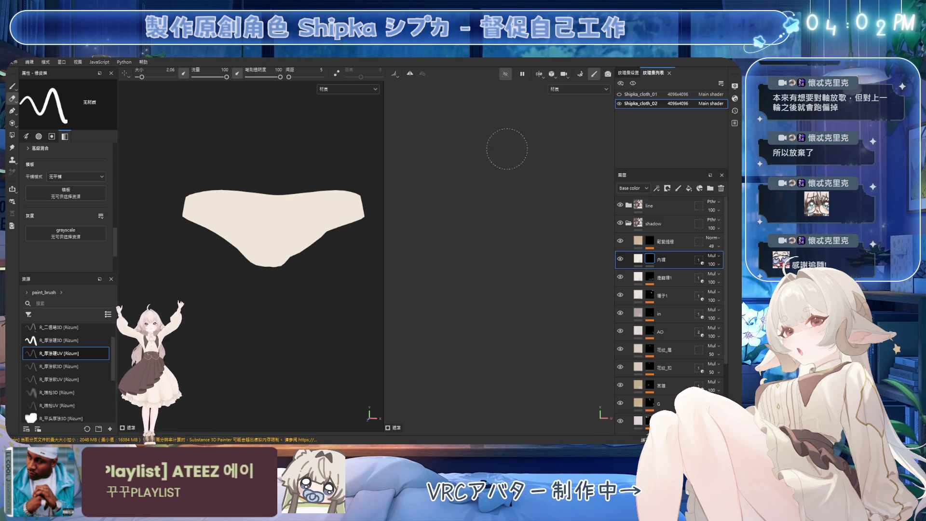
pyautogui.click(657, 188)
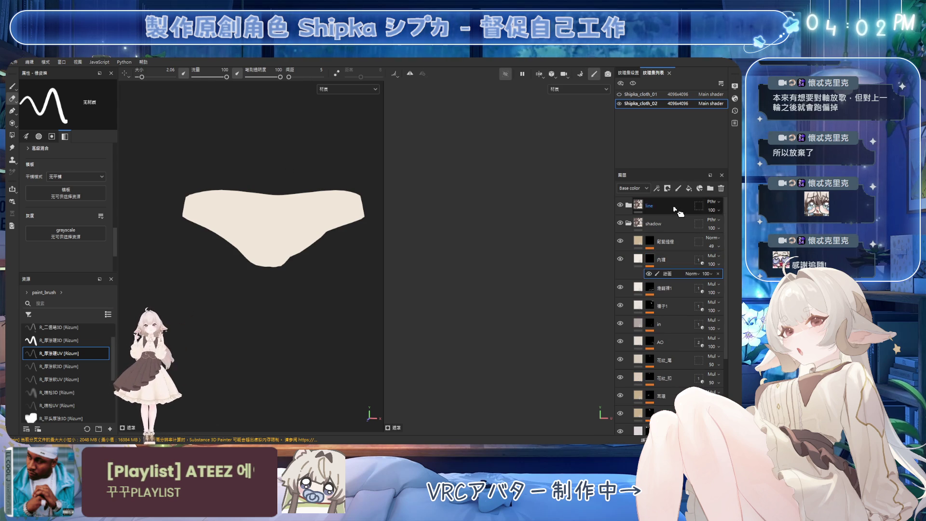
pyautogui.scroll(5, 324, 224)
pyautogui.moveTo(323, 224)
pyautogui.keyDown('alt'); pyautogui.mouseDown()
pyautogui.moveTo(306, 265)
pyautogui.moveTo(285, 227)
pyautogui.moveTo(312, 298)
pyautogui.moveTo(298, 236)
pyautogui.mouseUp(); pyautogui.keyUp('alt')
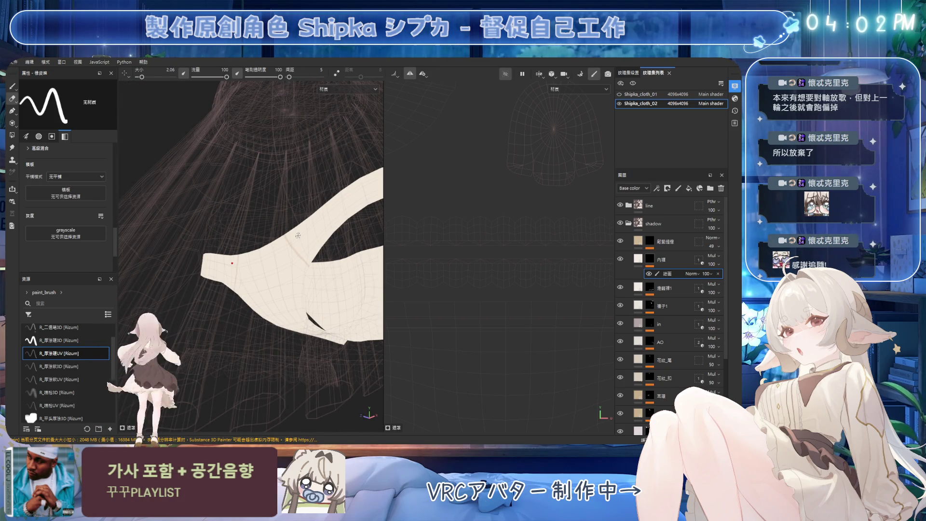
pyautogui.keyDown('alt'); pyautogui.moveTo(283, 265); pyautogui.dragTo(287, 257); pyautogui.keyUp('alt')
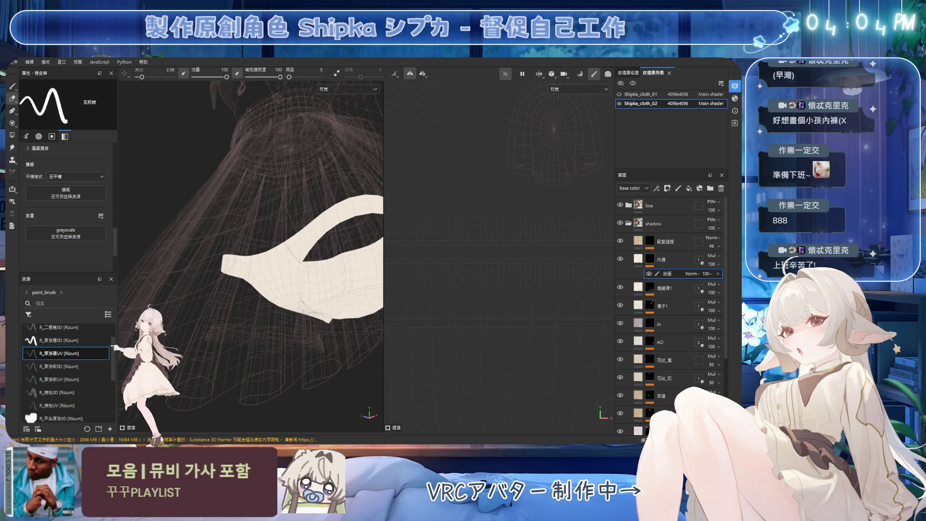
pyautogui.moveTo(290, 232)
pyautogui.keyDown('alt'); pyautogui.mouseDown()
pyautogui.moveTo(310, 257)
pyautogui.moveTo(328, 212)
pyautogui.moveTo(330, 151)
pyautogui.moveTo(291, 198)
pyautogui.moveTo(299, 196)
pyautogui.mouseUp(); pyautogui.keyUp('alt')
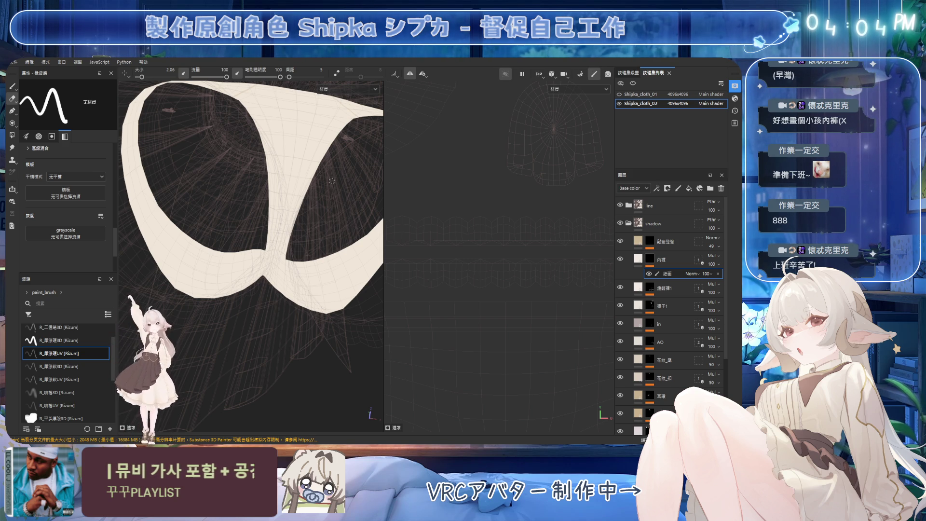
pyautogui.moveTo(258, 222)
pyautogui.keyDown('alt'); pyautogui.mouseDown()
pyautogui.moveTo(299, 389)
pyautogui.moveTo(295, 275)
pyautogui.moveTo(238, 213)
pyautogui.moveTo(268, 314)
pyautogui.mouseUp(); pyautogui.keyUp('alt')
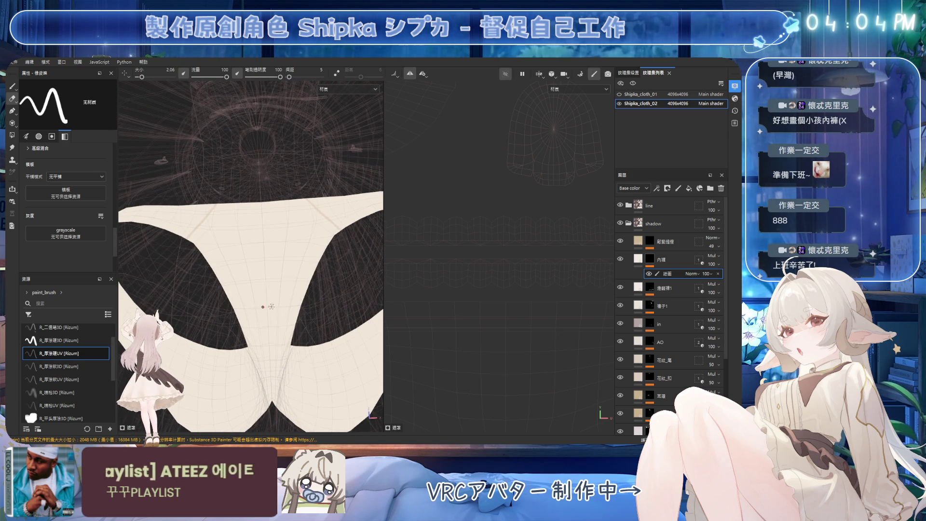
pyautogui.keyDown('alt'); pyautogui.moveTo(263, 303); pyautogui.dragTo(261, 248, button='middle'); pyautogui.keyUp('alt')
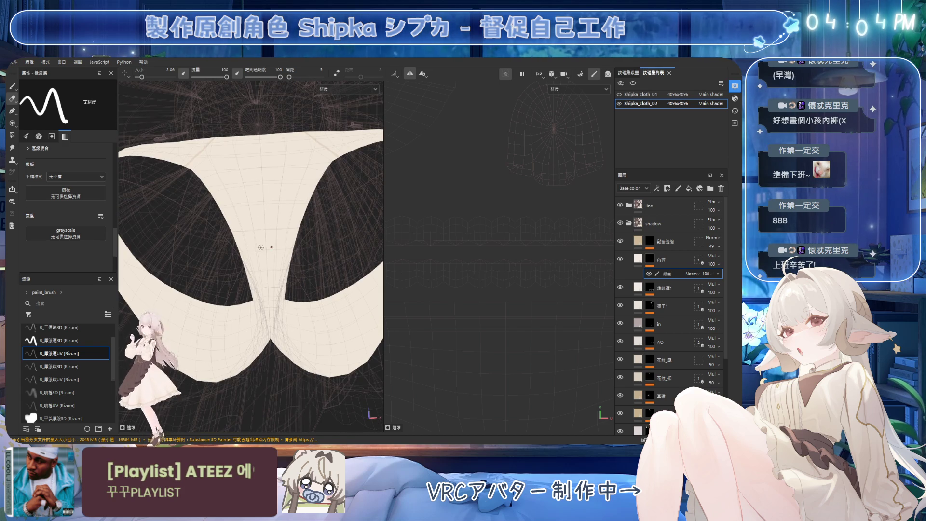
pyautogui.press('1')
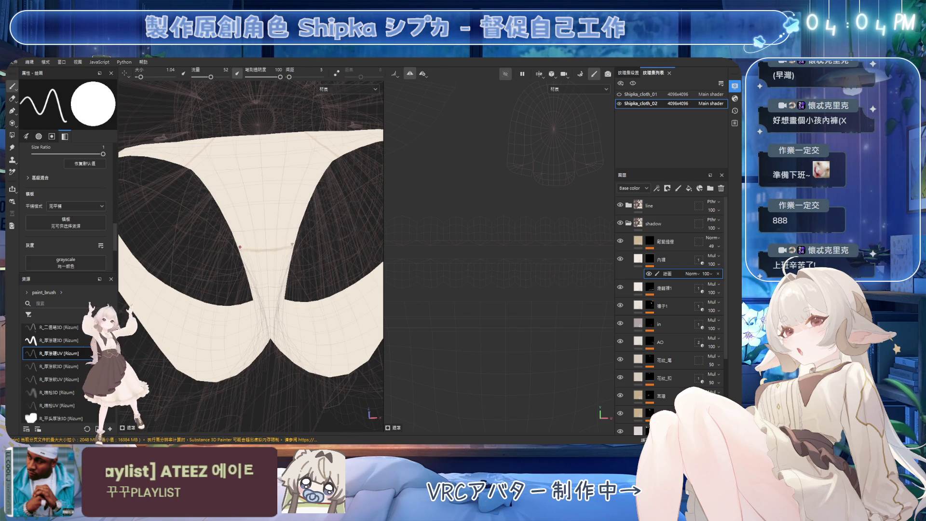
# Turn to a side view of the underwear and switch from the eraser back to the paint brush
pyautogui.scroll(-3, 483, 137)
pyautogui.scroll(5, 483, 137)
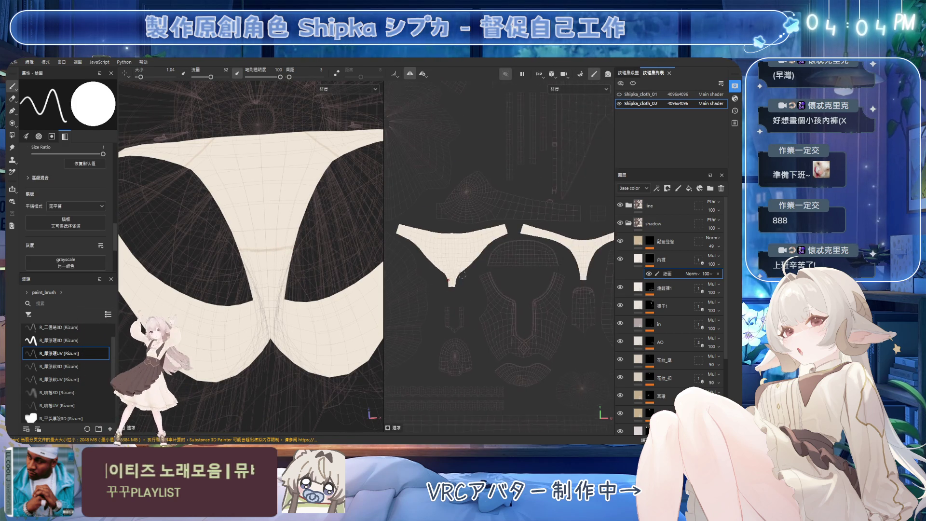
pyautogui.moveTo(424, 244); pyautogui.dragTo(497, 251, button='middle')
pyautogui.moveTo(290, 270)
pyautogui.keyDown('alt'); pyautogui.mouseDown()
pyautogui.moveTo(345, 267)
pyautogui.moveTo(283, 238)
pyautogui.mouseUp(); pyautogui.keyUp('alt')
pyautogui.press('e')
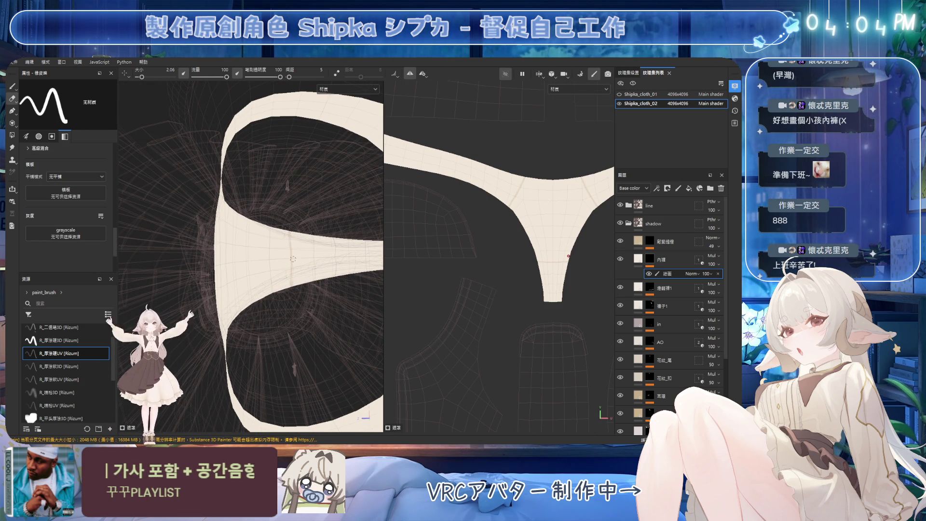
pyautogui.moveTo(293, 245)
pyautogui.keyDown('alt'); pyautogui.mouseDown()
pyautogui.moveTo(337, 279)
pyautogui.moveTo(309, 237)
pyautogui.moveTo(311, 173)
pyautogui.moveTo(357, 266)
pyautogui.moveTo(315, 171)
pyautogui.moveTo(320, 265)
pyautogui.moveTo(310, 282)
pyautogui.mouseUp(); pyautogui.keyUp('alt')
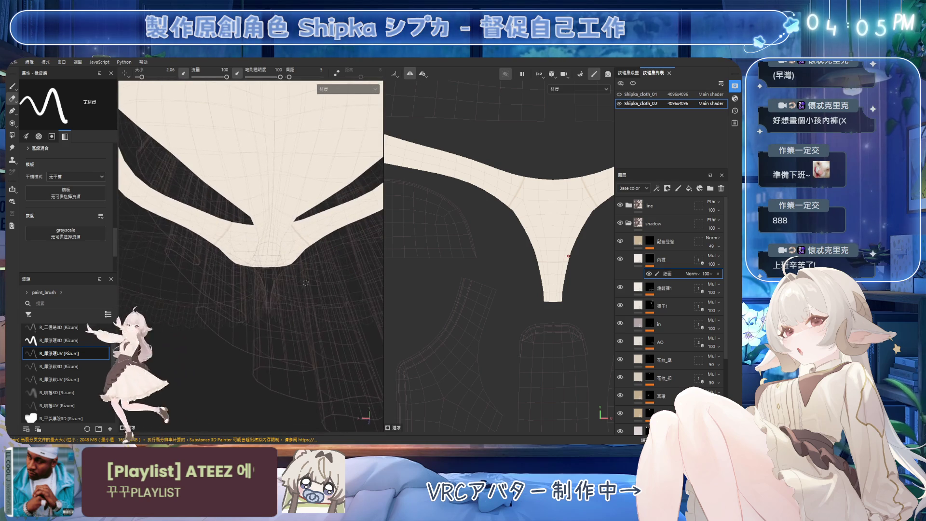
pyautogui.press('1')
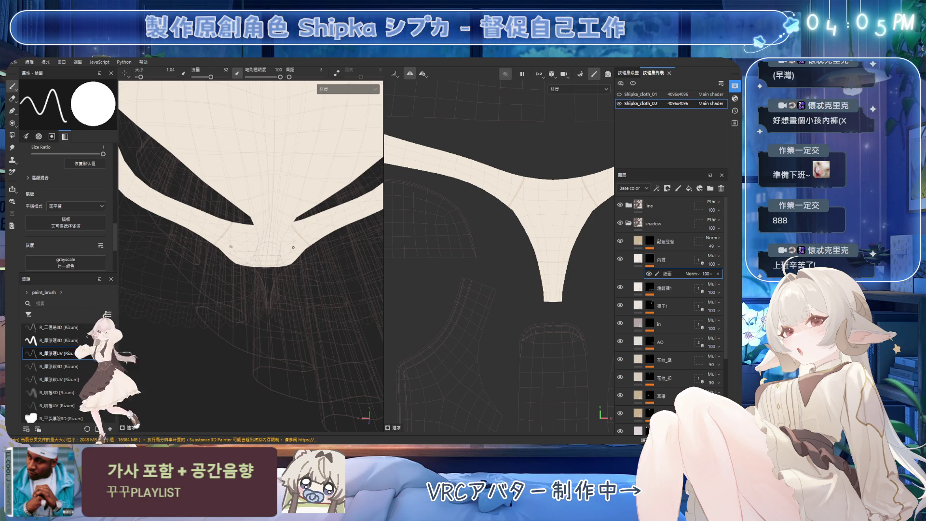
# Bring the underwear front into view and save the project with Ctrl+S
pyautogui.scroll(-2, 266, 177)
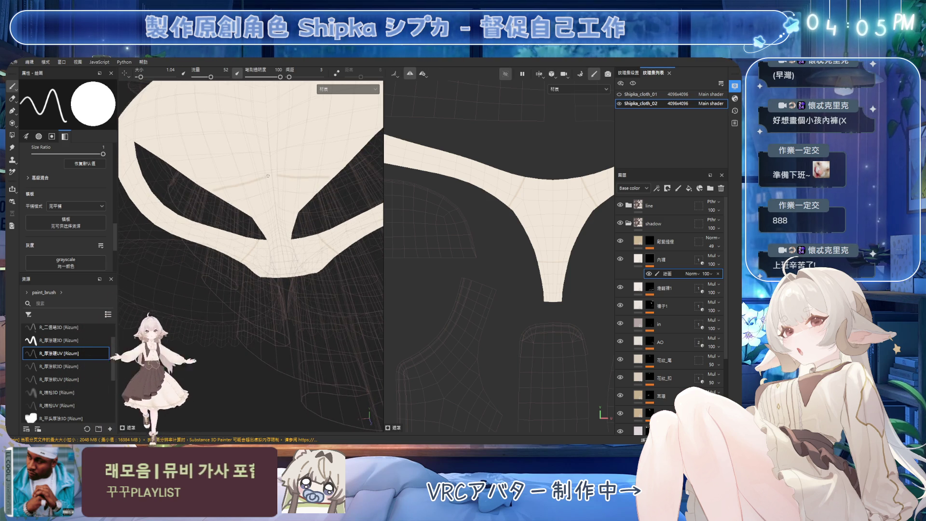
pyautogui.moveTo(290, 154)
pyautogui.keyDown('alt'); pyautogui.mouseDown()
pyautogui.moveTo(296, 238)
pyautogui.moveTo(246, 166)
pyautogui.moveTo(207, 202)
pyautogui.moveTo(269, 161)
pyautogui.moveTo(290, 184)
pyautogui.moveTo(301, 170)
pyautogui.moveTo(299, 208)
pyautogui.moveTo(294, 203)
pyautogui.mouseUp(); pyautogui.keyUp('alt')
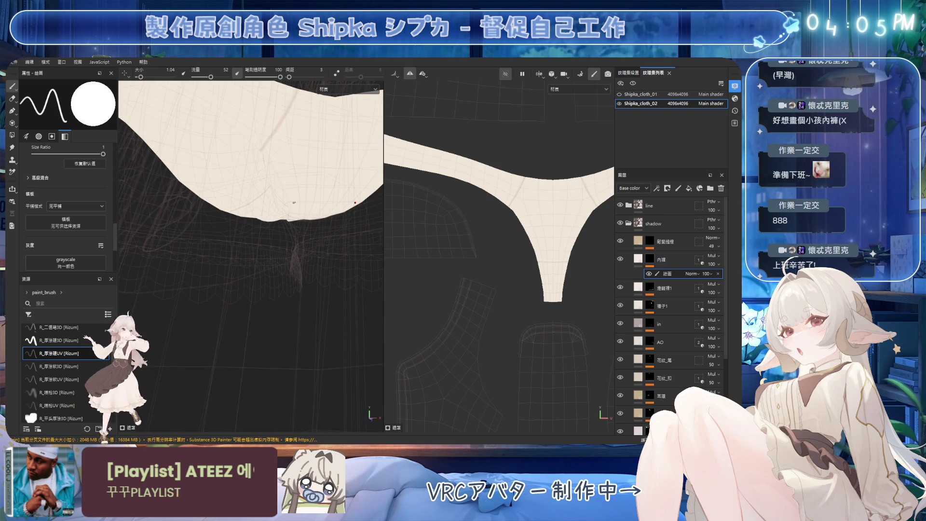
pyautogui.moveTo(283, 212)
pyautogui.keyDown('alt'); pyautogui.mouseDown()
pyautogui.moveTo(310, 217)
pyautogui.moveTo(270, 209)
pyautogui.moveTo(302, 202)
pyautogui.moveTo(274, 183)
pyautogui.moveTo(310, 167)
pyautogui.mouseUp(); pyautogui.keyUp('alt')
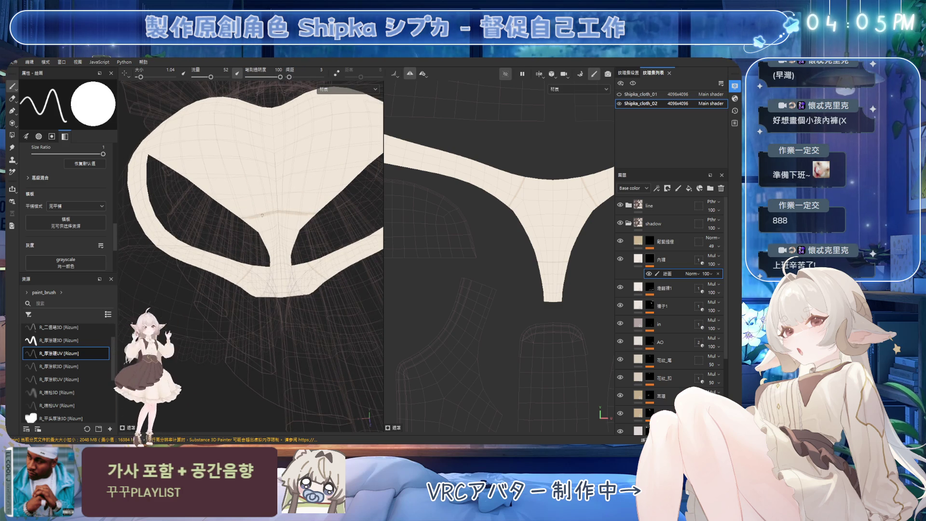
pyautogui.hotkey('ctrl', 's')
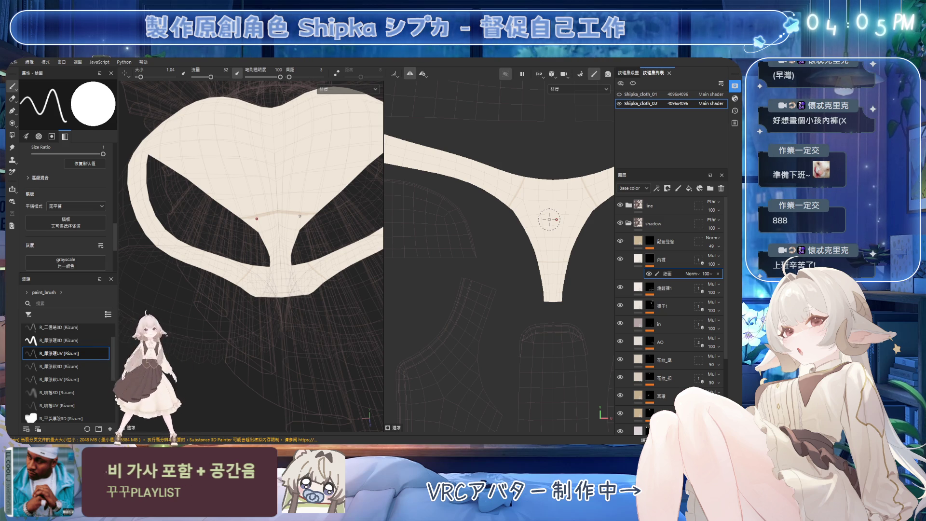
pyautogui.scroll(6, 300, 215)
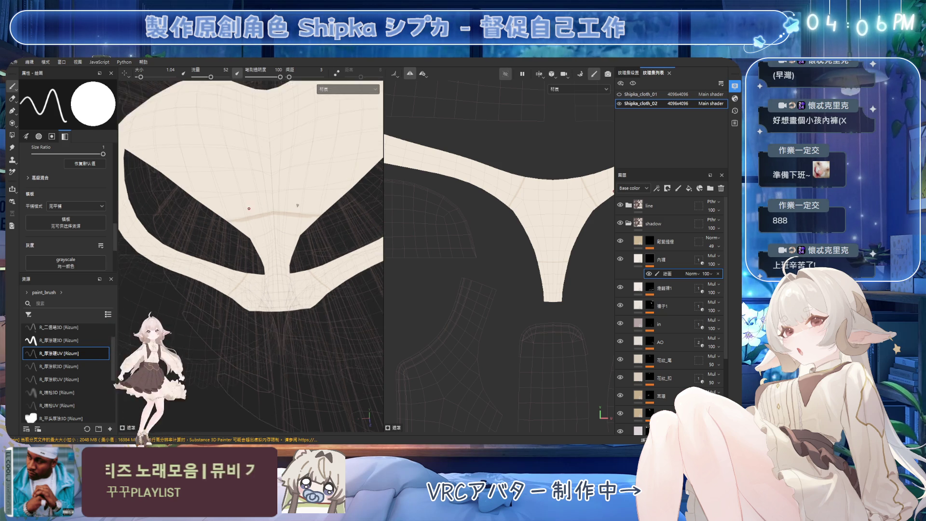
pyautogui.keyDown('alt'); pyautogui.moveTo(277, 222); pyautogui.dragTo(282, 213); pyautogui.keyUp('alt')
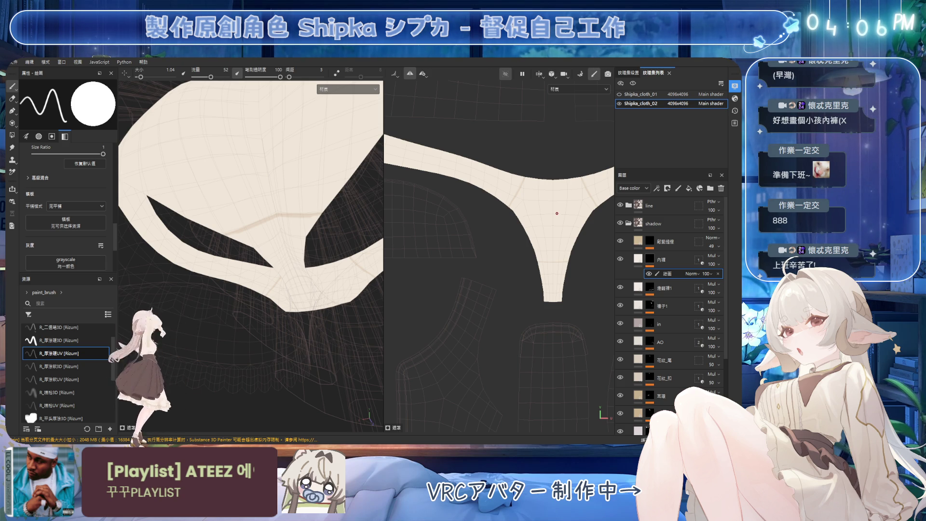
pyautogui.moveTo(299, 207)
pyautogui.keyDown('alt'); pyautogui.mouseDown()
pyautogui.moveTo(315, 197)
pyautogui.moveTo(305, 169)
pyautogui.moveTo(276, 194)
pyautogui.mouseUp(); pyautogui.keyUp('alt')
pyautogui.press('e')
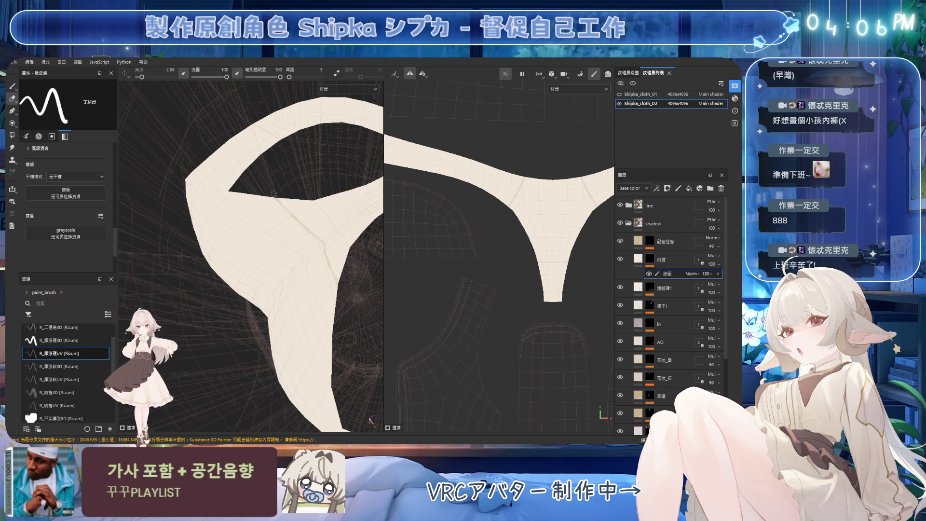
pyautogui.press('p')
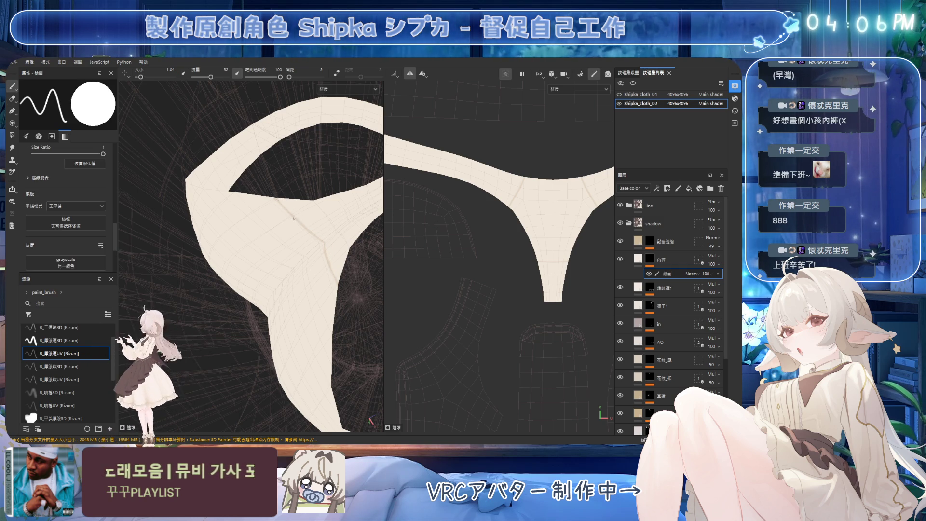
pyautogui.press('e')
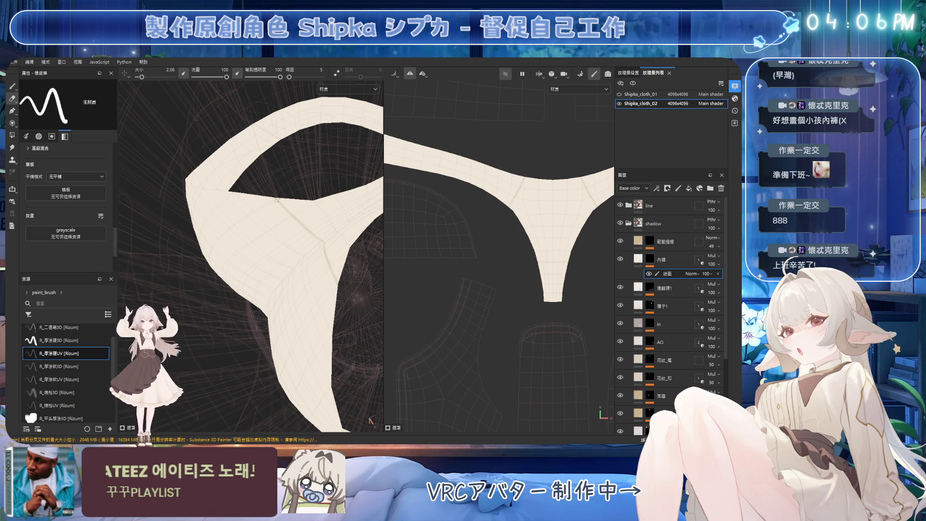
pyautogui.moveTo(316, 230)
pyautogui.keyDown('alt'); pyautogui.mouseDown()
pyautogui.moveTo(351, 197)
pyautogui.moveTo(352, 215)
pyautogui.moveTo(306, 209)
pyautogui.moveTo(310, 282)
pyautogui.moveTo(346, 184)
pyautogui.moveTo(320, 245)
pyautogui.moveTo(323, 161)
pyautogui.moveTo(303, 185)
pyautogui.moveTo(289, 182)
pyautogui.moveTo(290, 198)
pyautogui.mouseUp(); pyautogui.keyUp('alt')
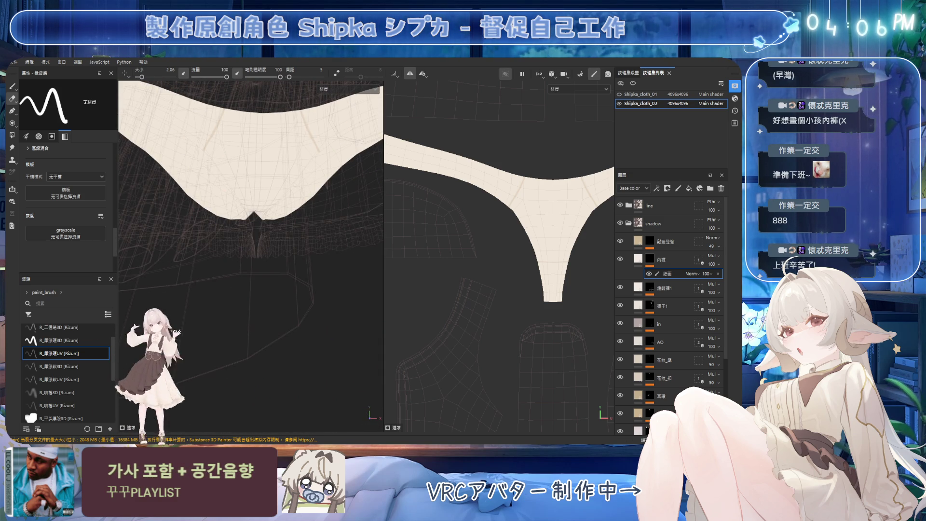
pyautogui.moveTo(295, 200)
pyautogui.keyDown('alt'); pyautogui.mouseDown()
pyautogui.moveTo(297, 212)
pyautogui.moveTo(294, 188)
pyautogui.mouseUp(); pyautogui.keyUp('alt')
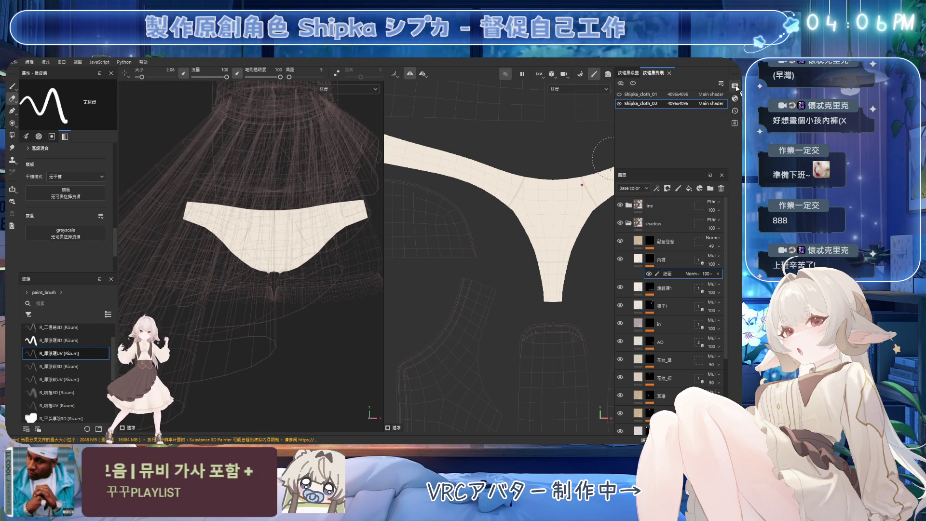
# Zoom in to inspect the underwear's leg openings and inner waistband, toggling paint and eraser
pyautogui.keyDown('alt'); pyautogui.moveTo(279, 232); pyautogui.dragTo(308, 233, button='right'); pyautogui.keyUp('alt')
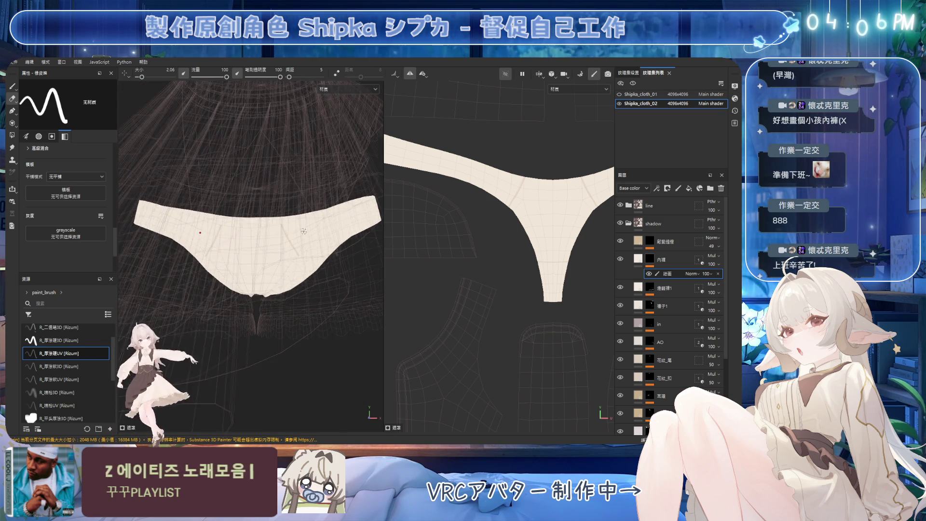
pyautogui.keyDown('alt'); pyautogui.moveTo(308, 233); pyautogui.dragTo(305, 169); pyautogui.keyUp('alt')
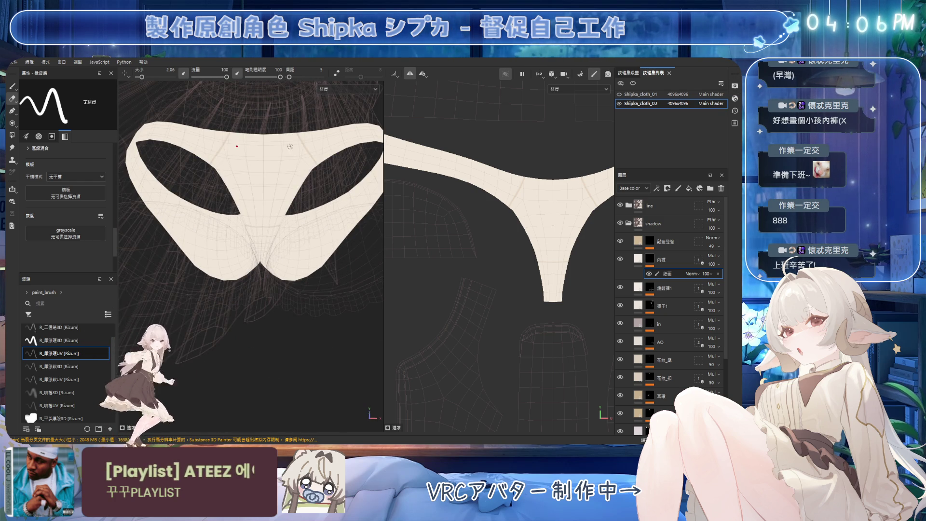
pyautogui.press('b')
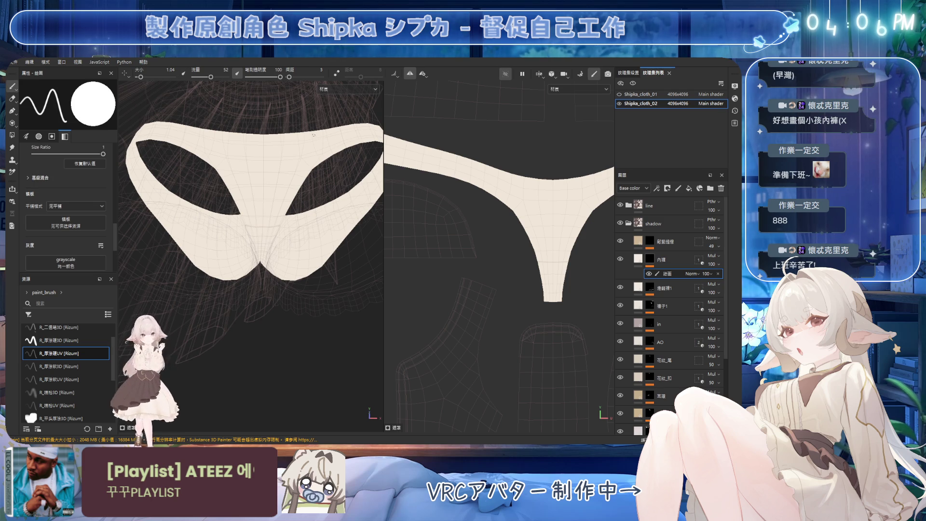
pyautogui.keyDown('alt'); pyautogui.moveTo(327, 149); pyautogui.dragTo(308, 132); pyautogui.keyUp('alt')
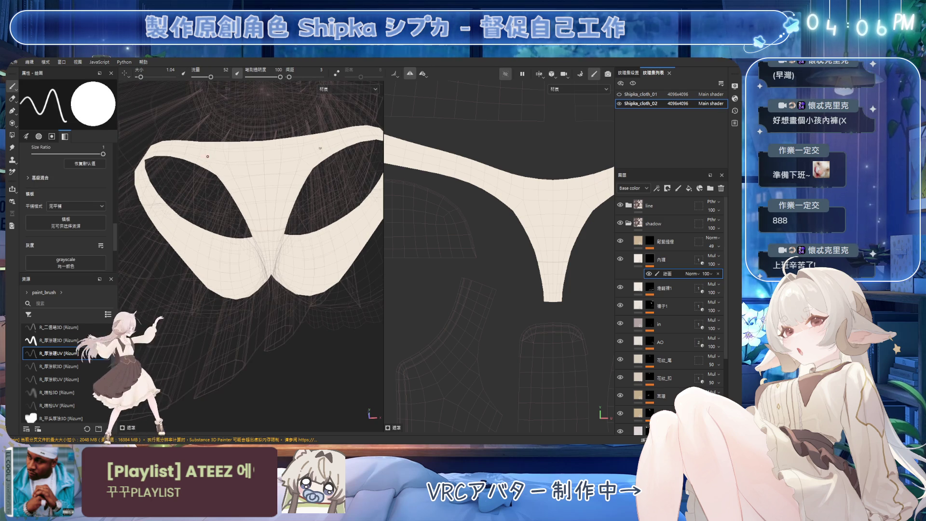
pyautogui.moveTo(332, 161)
pyautogui.keyDown('alt'); pyautogui.mouseDown()
pyautogui.moveTo(321, 213)
pyautogui.moveTo(313, 154)
pyautogui.mouseUp(); pyautogui.keyUp('alt')
pyautogui.press('e')
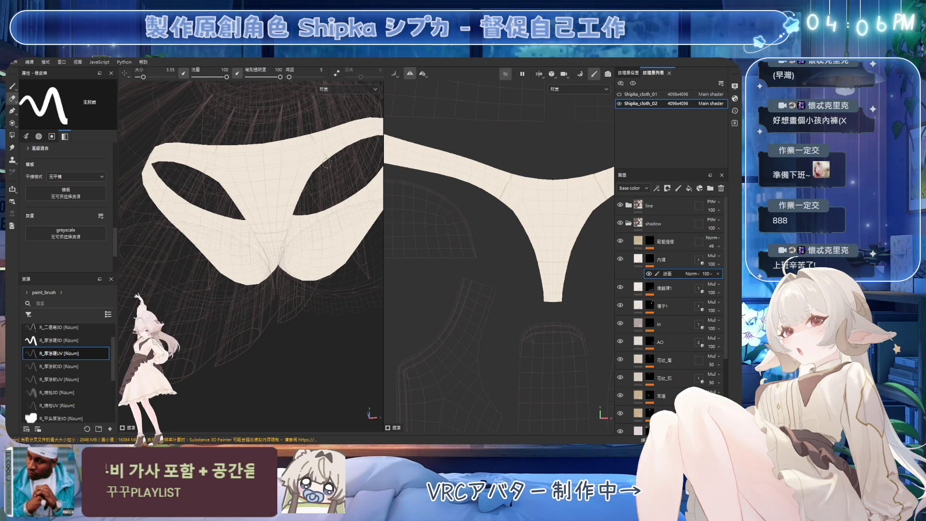
pyautogui.press('1')
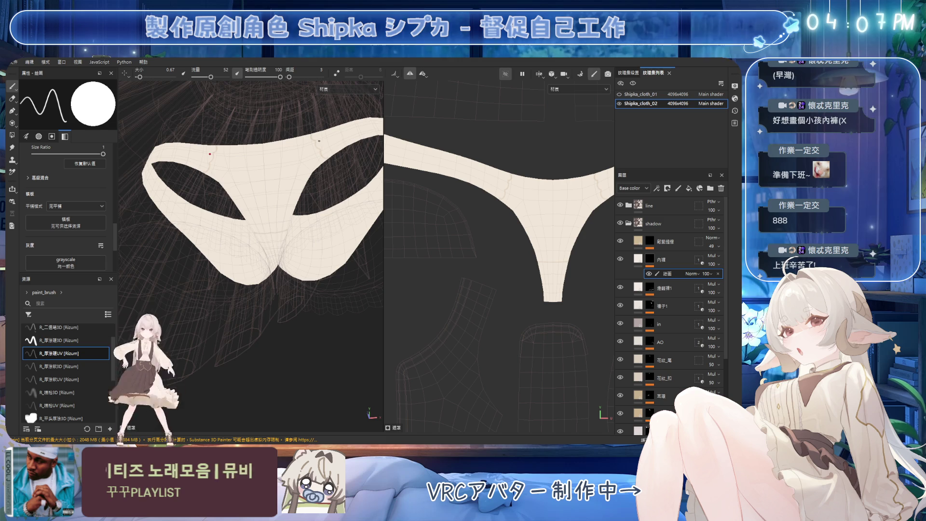
# Reframe to a straight front view and raise the paint brush size to 0.59
pyautogui.moveTo(208, 164)
pyautogui.keyDown('alt'); pyautogui.mouseDown()
pyautogui.moveTo(210, 140)
pyautogui.moveTo(214, 146)
pyautogui.mouseUp(); pyautogui.keyUp('alt')
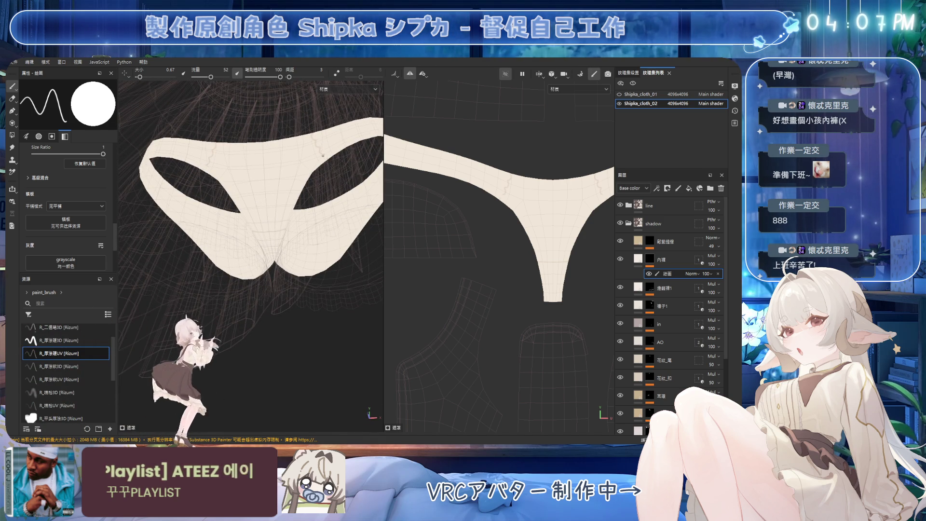
pyautogui.moveTo(309, 145)
pyautogui.keyDown('alt'); pyautogui.mouseDown()
pyautogui.moveTo(290, 164)
pyautogui.moveTo(323, 133)
pyautogui.mouseUp(); pyautogui.keyUp('alt')
pyautogui.press('e')
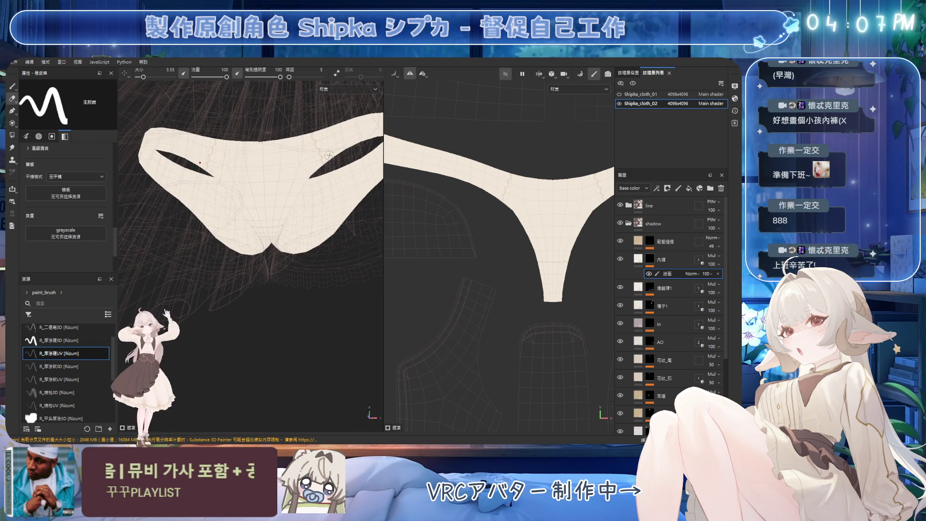
pyautogui.scroll(5, 254, 138)
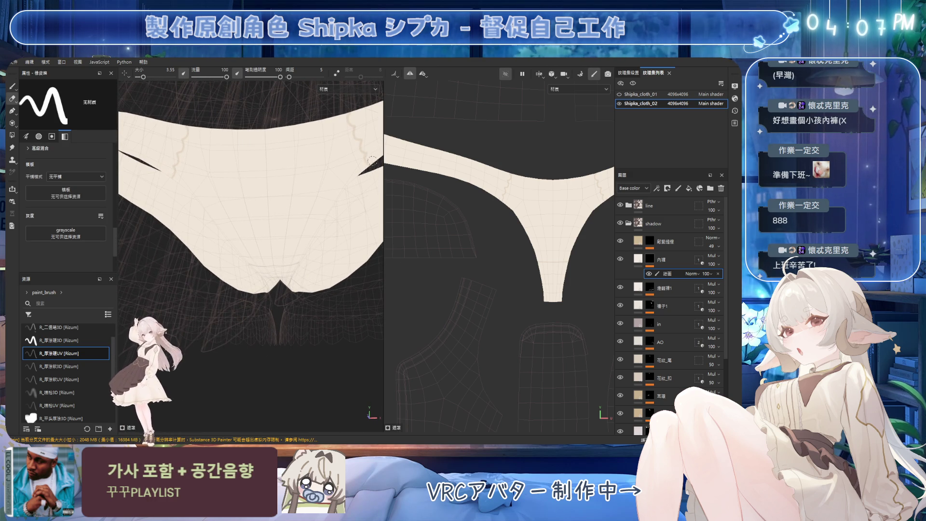
pyautogui.moveTo(366, 119)
pyautogui.keyDown('alt'); pyautogui.mouseDown()
pyautogui.moveTo(297, 155)
pyautogui.moveTo(290, 147)
pyautogui.moveTo(295, 188)
pyautogui.mouseUp(); pyautogui.keyUp('alt')
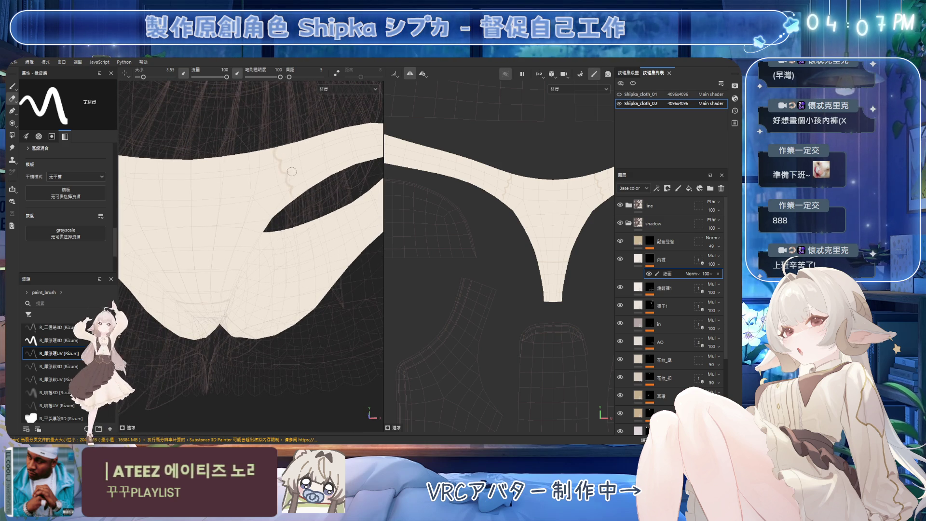
pyautogui.moveTo(280, 150)
pyautogui.keyDown('alt'); pyautogui.mouseDown()
pyautogui.moveTo(275, 181)
pyautogui.moveTo(290, 196)
pyautogui.mouseUp(); pyautogui.keyUp('alt')
pyautogui.press('1')
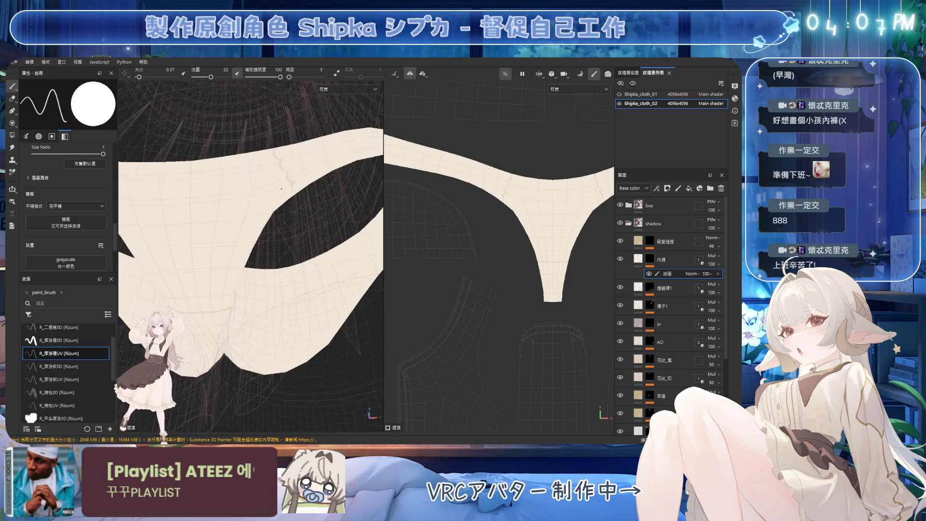
pyautogui.press(']')
pyautogui.press(']')
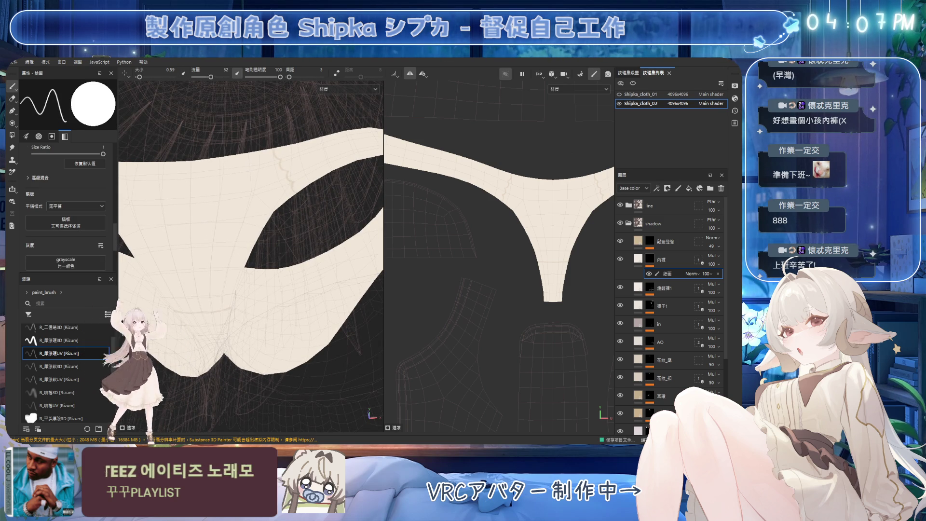
pyautogui.scroll(-3, 198, 274)
pyautogui.scroll(-2, 198, 274)
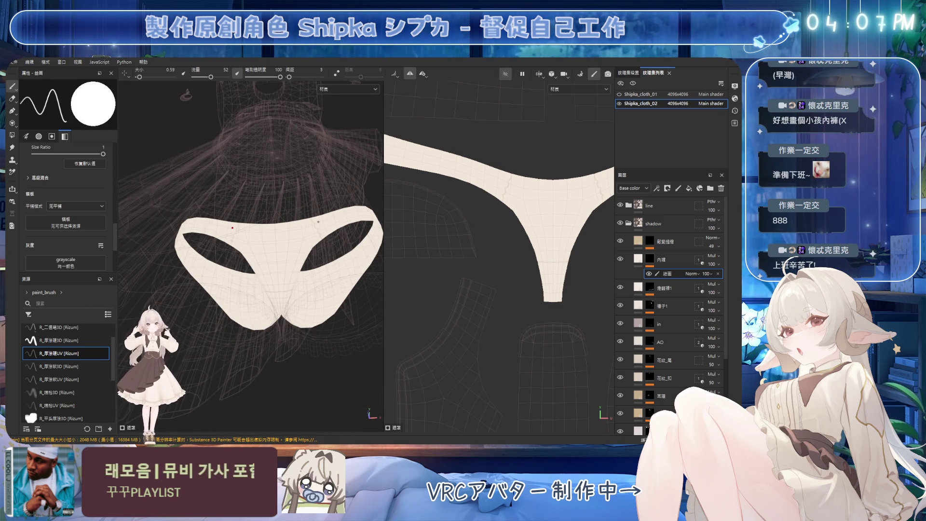
pyautogui.keyDown('alt'); pyautogui.moveTo(233, 227); pyautogui.dragTo(231, 197); pyautogui.keyUp('alt')
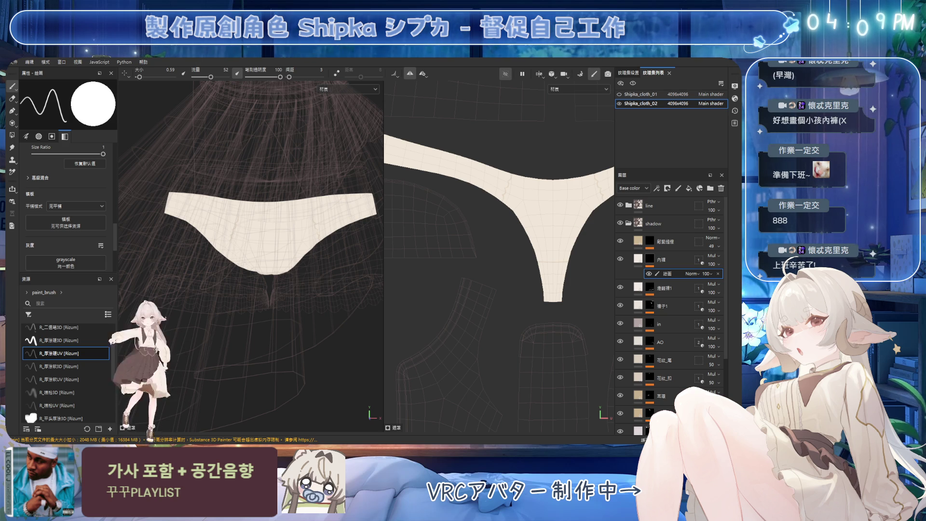
# Zoom in on the garment front and load the R_厚塗頭3D brush preset
pyautogui.moveTo(268, 237)
pyautogui.keyDown('alt'); pyautogui.mouseDown()
pyautogui.moveTo(294, 241)
pyautogui.moveTo(313, 215)
pyautogui.moveTo(316, 178)
pyautogui.moveTo(249, 182)
pyautogui.mouseUp(); pyautogui.keyUp('alt')
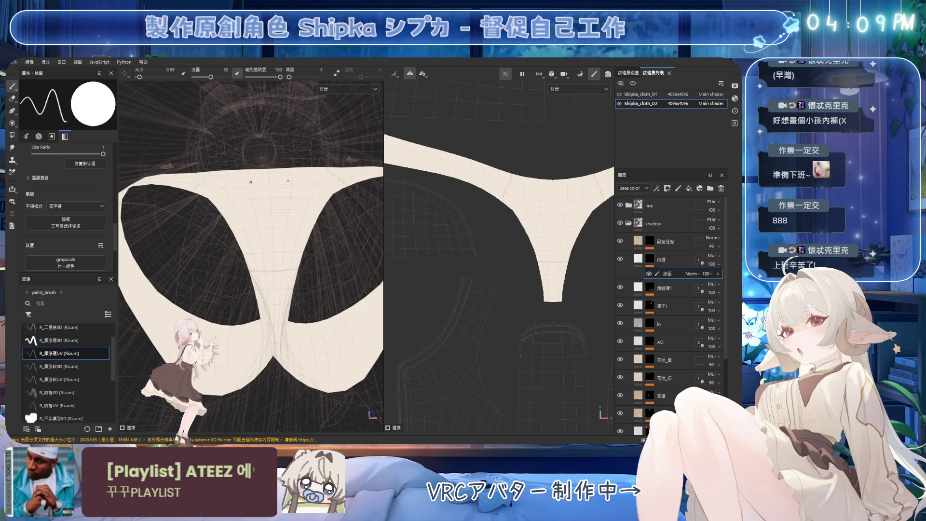
pyautogui.press('2')
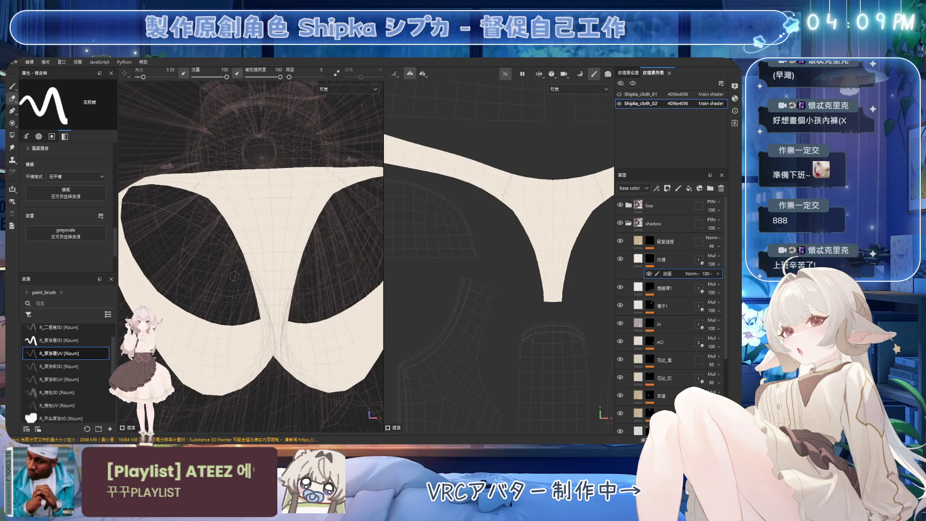
pyautogui.press('1')
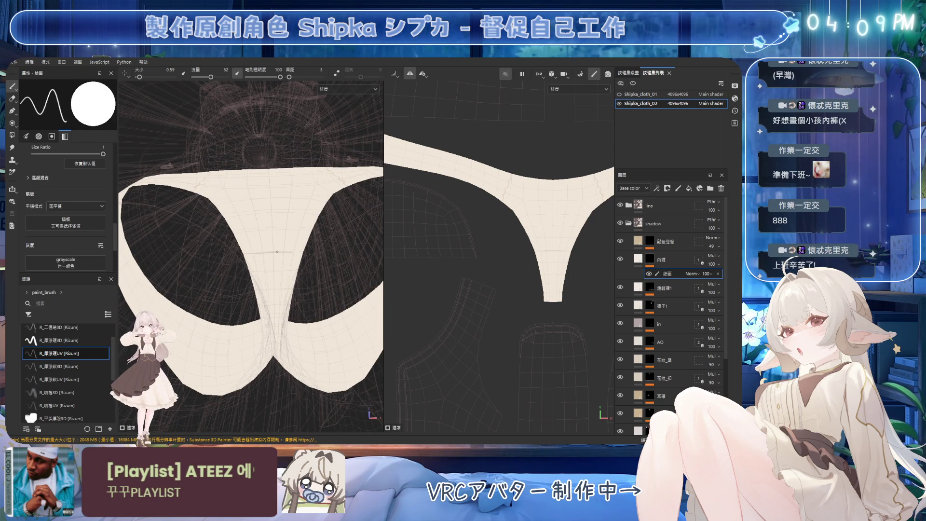
pyautogui.keyDown('alt'); pyautogui.moveTo(304, 262); pyautogui.dragTo(239, 214); pyautogui.keyUp('alt')
pyautogui.click(63, 340)
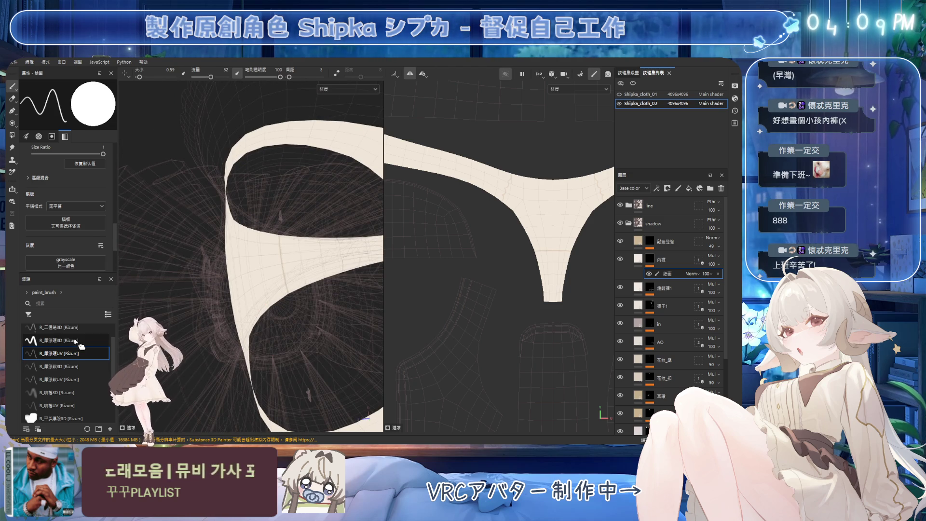
pyautogui.press('2')
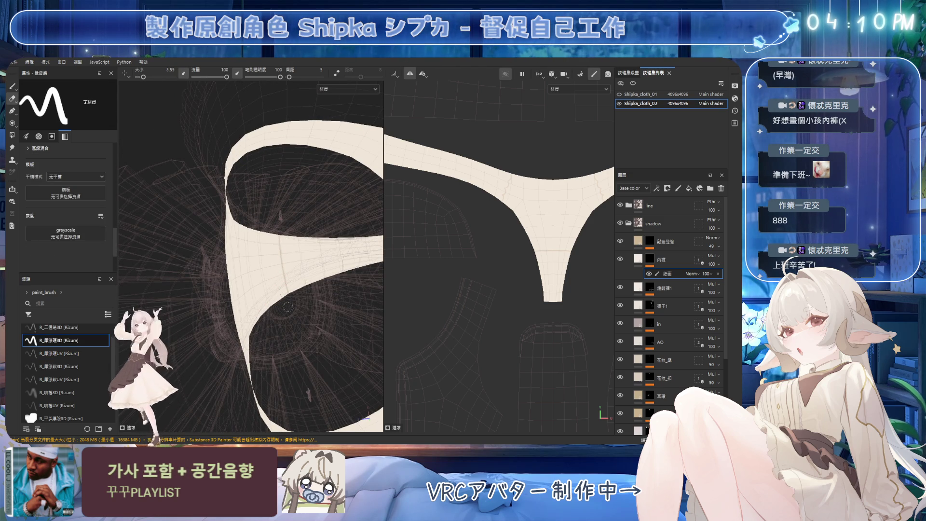
pyautogui.moveTo(307, 222)
pyautogui.keyDown('alt'); pyautogui.mouseDown()
pyautogui.moveTo(304, 362)
pyautogui.moveTo(289, 230)
pyautogui.mouseUp(); pyautogui.keyUp('alt')
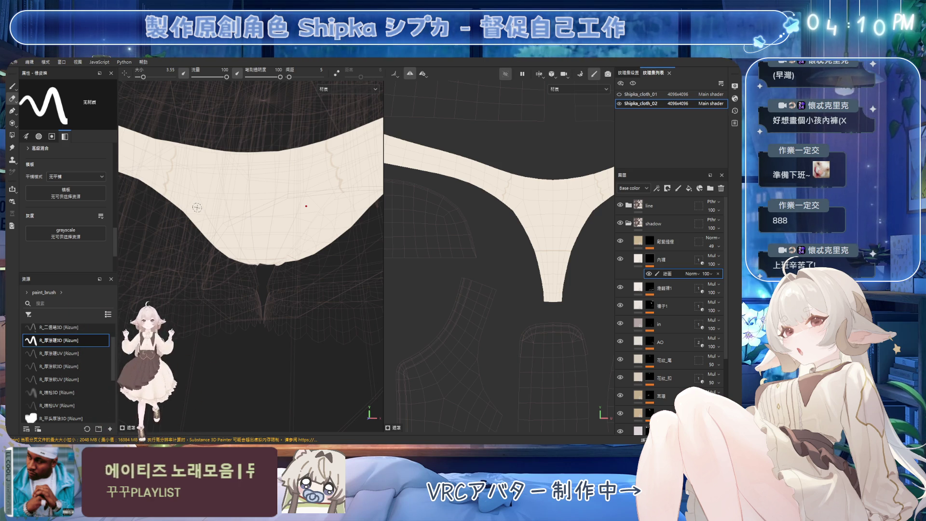
# Enlarge the brush and paint a fold stroke across the waistband
pyautogui.moveTo(299, 226)
pyautogui.keyDown('alt'); pyautogui.mouseDown()
pyautogui.moveTo(337, 211)
pyautogui.moveTo(308, 202)
pyautogui.moveTo(311, 172)
pyautogui.moveTo(265, 160)
pyautogui.mouseUp(); pyautogui.keyUp('alt')
pyautogui.keyDown('ctrl'); pyautogui.moveTo(264, 161); pyautogui.dragTo(275, 160, button='right'); pyautogui.keyUp('ctrl')
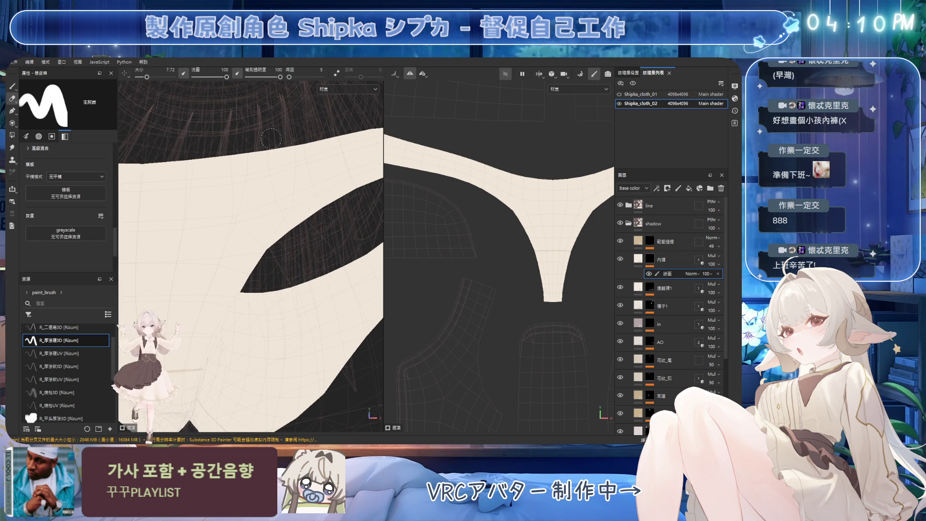
pyautogui.press('1')
pyautogui.moveTo(271, 153)
pyautogui.keyDown('alt'); pyautogui.mouseDown()
pyautogui.moveTo(260, 178)
pyautogui.moveTo(283, 233)
pyautogui.moveTo(256, 153)
pyautogui.mouseUp(); pyautogui.keyUp('alt')
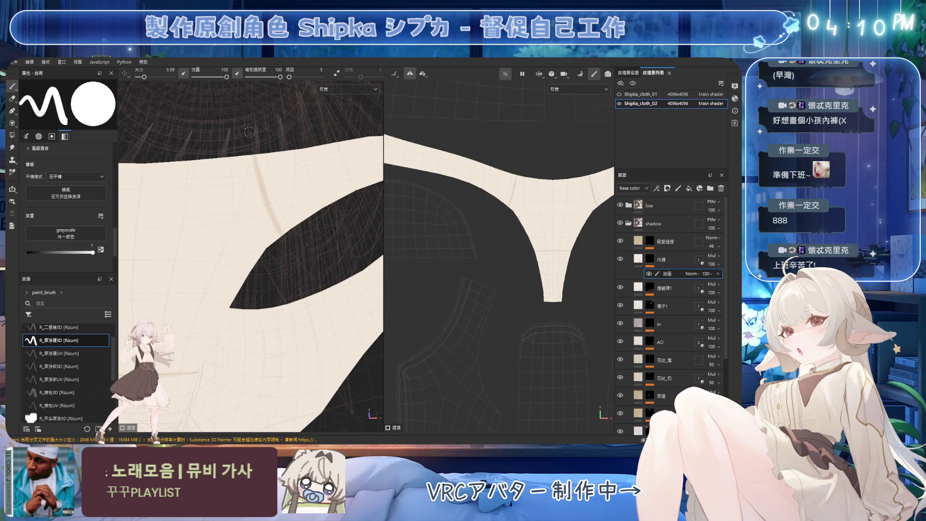
pyautogui.press('2')
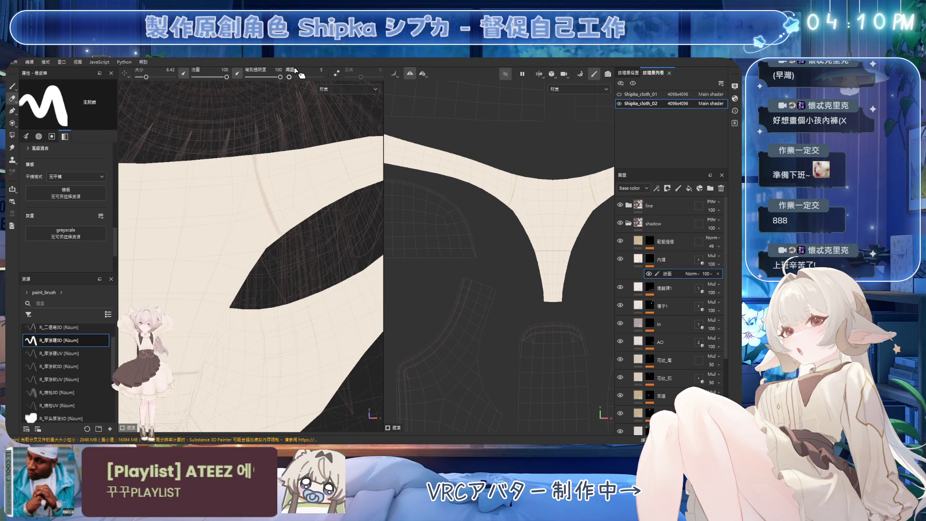
# Trim the waistband fold line with the eraser, shrinking it to size 2.36
pyautogui.scroll(-5, 303, 305)
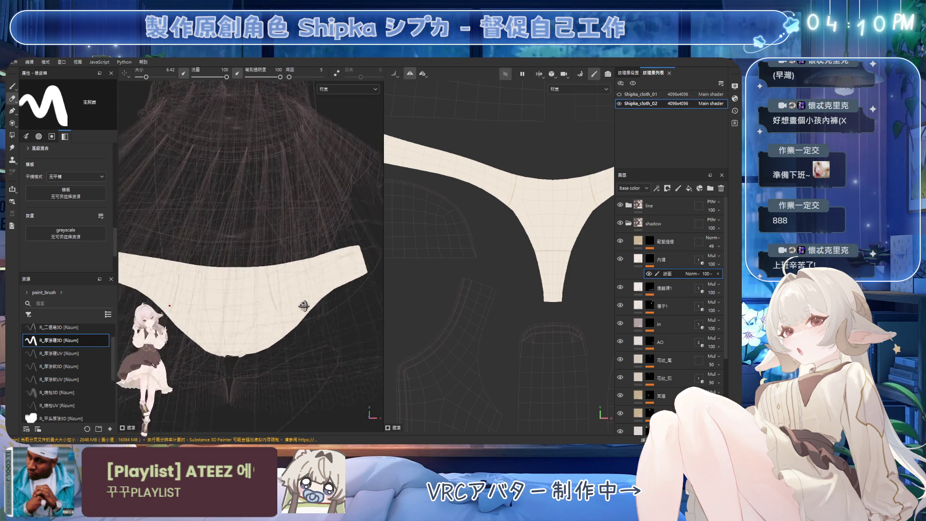
pyautogui.moveTo(299, 310)
pyautogui.keyDown('alt'); pyautogui.mouseDown()
pyautogui.moveTo(293, 194)
pyautogui.moveTo(267, 216)
pyautogui.moveTo(271, 196)
pyautogui.mouseUp(); pyautogui.keyUp('alt')
pyautogui.press('b')
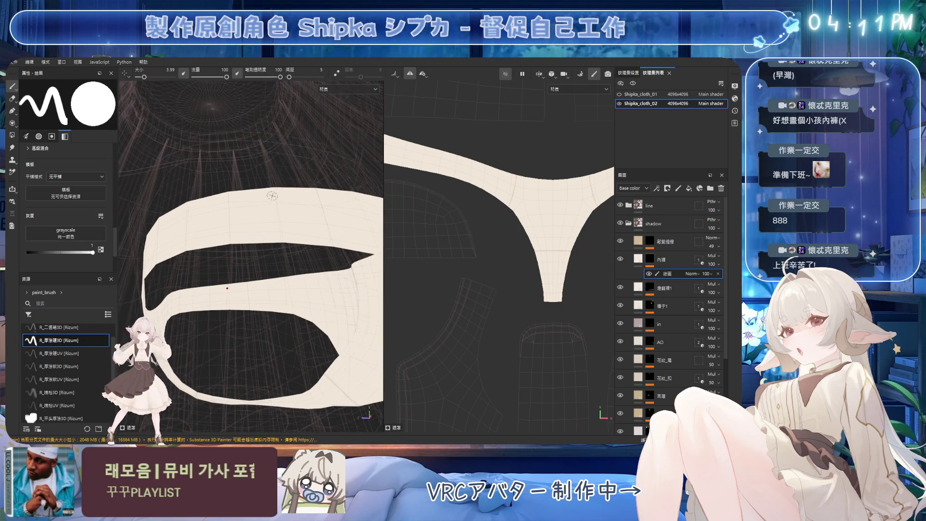
pyautogui.press('e')
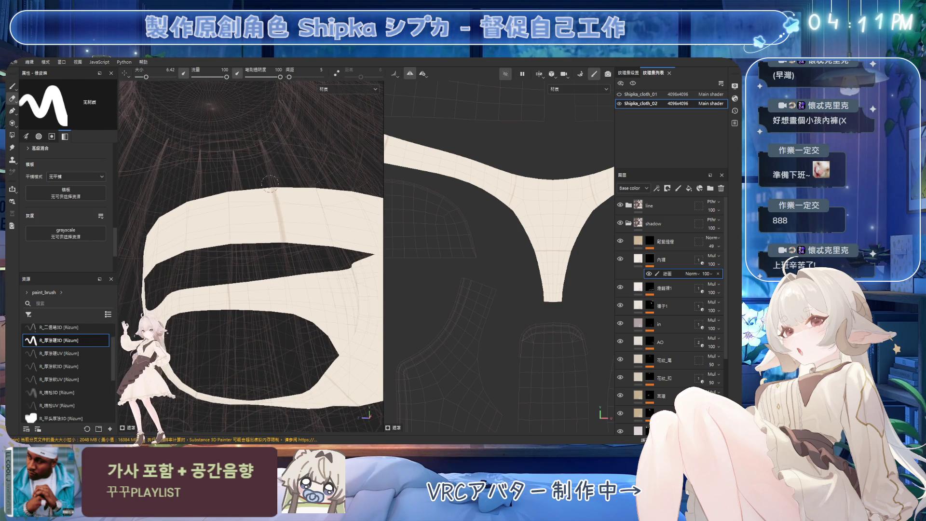
pyautogui.press('[')
pyautogui.press('[')
pyautogui.press('[')
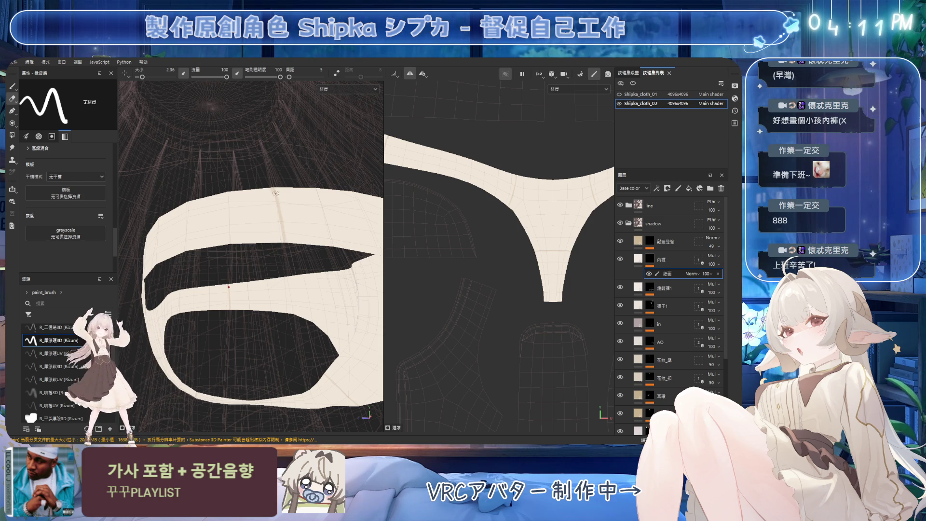
pyautogui.scroll(-3, 670, 289)
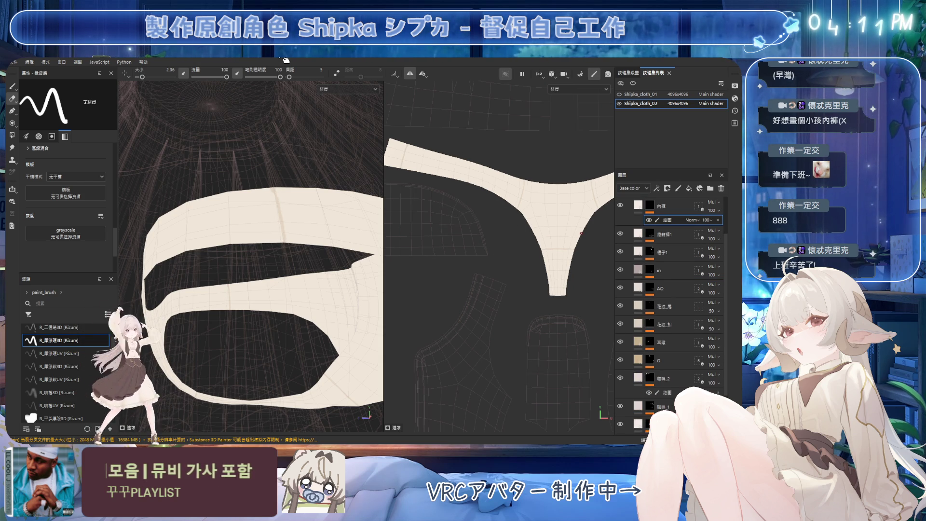
# Orbit and zoom around the cloth band to inspect the fold lines from several angles
pyautogui.scroll(1, 263, 183)
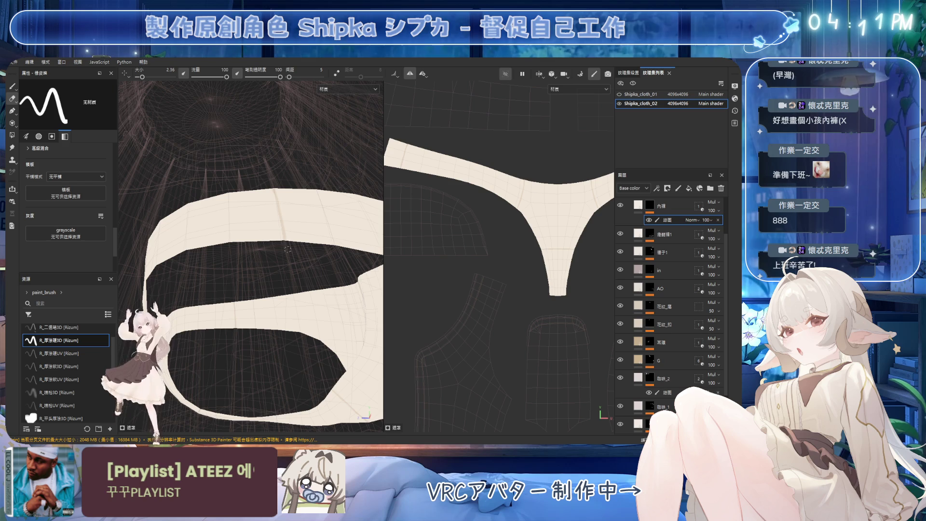
pyautogui.moveTo(279, 181)
pyautogui.keyDown('alt'); pyautogui.mouseDown()
pyautogui.moveTo(273, 212)
pyautogui.moveTo(290, 193)
pyautogui.moveTo(270, 208)
pyautogui.moveTo(275, 202)
pyautogui.mouseUp(); pyautogui.keyUp('alt')
pyautogui.moveTo(270, 271)
pyautogui.keyDown('alt'); pyautogui.mouseDown()
pyautogui.moveTo(296, 284)
pyautogui.moveTo(292, 264)
pyautogui.moveTo(311, 264)
pyautogui.moveTo(333, 227)
pyautogui.mouseUp(); pyautogui.keyUp('alt')
pyautogui.scroll(3, 327, 239)
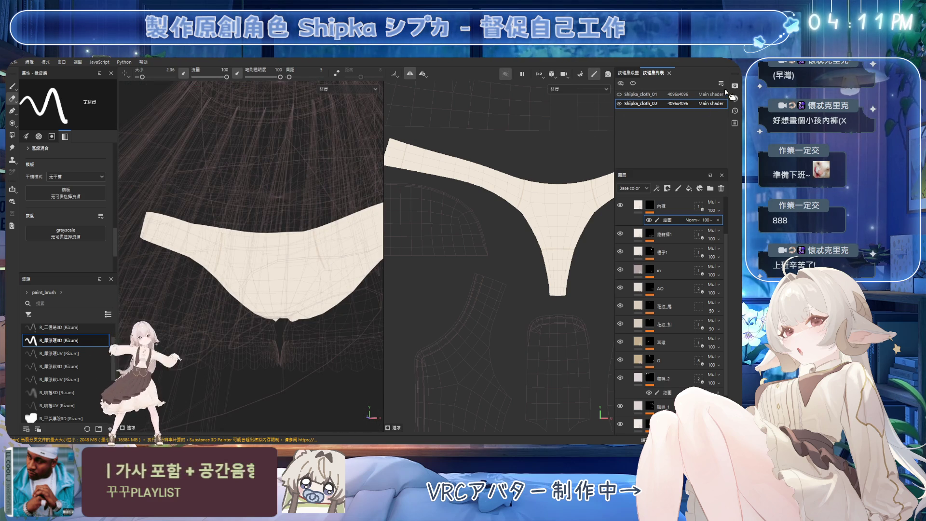
pyautogui.keyDown('alt'); pyautogui.moveTo(296, 242); pyautogui.dragTo(329, 270); pyautogui.keyUp('alt')
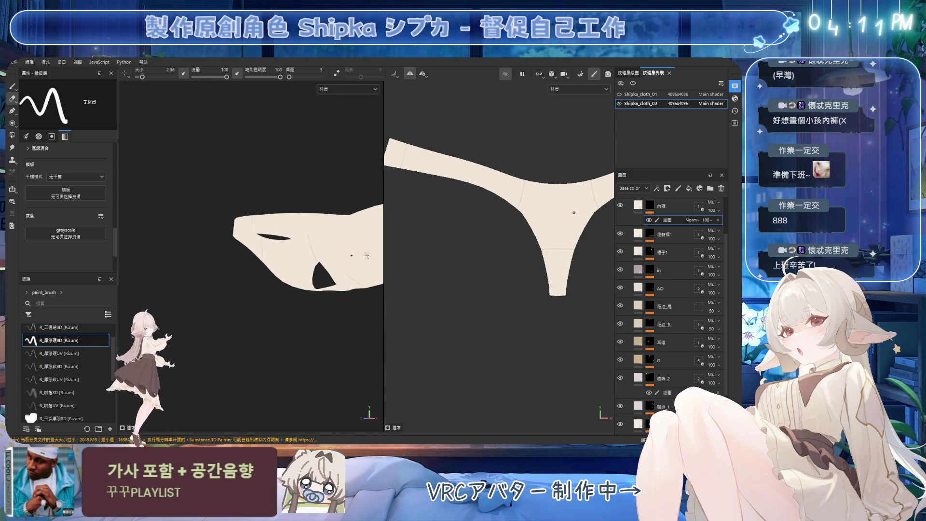
pyautogui.keyDown('alt'); pyautogui.moveTo(268, 214); pyautogui.dragTo(294, 220); pyautogui.keyUp('alt')
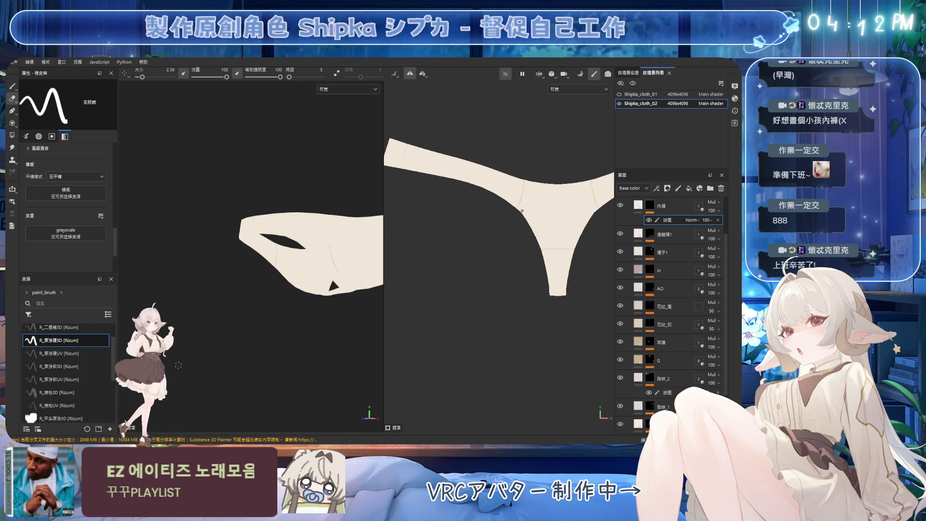
# Face the garment front and paint mirrored vertical fold strokes with a finer brush, undoing the first pair
pyautogui.moveTo(294, 319)
pyautogui.keyDown('alt'); pyautogui.mouseDown()
pyautogui.moveTo(322, 293)
pyautogui.moveTo(383, 265)
pyautogui.moveTo(353, 277)
pyautogui.moveTo(323, 234)
pyautogui.mouseUp(); pyautogui.keyUp('alt')
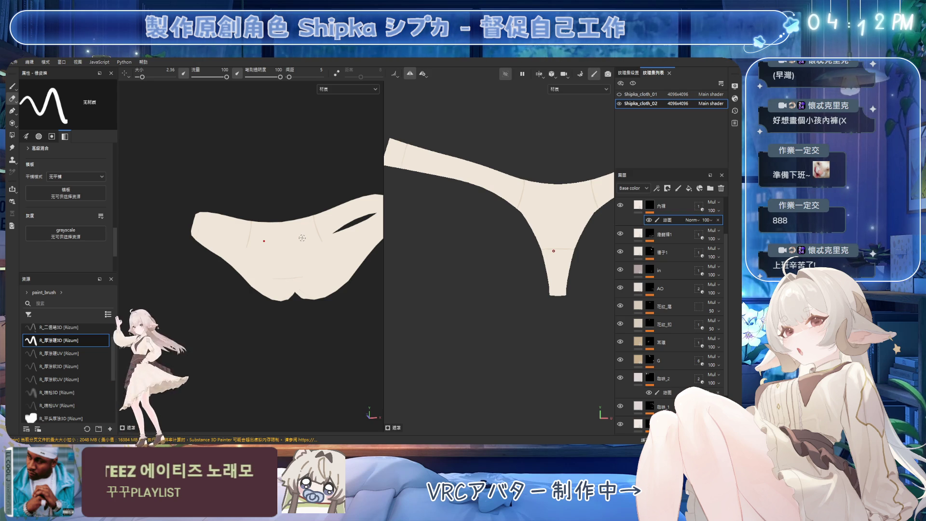
pyautogui.moveTo(358, 245)
pyautogui.keyDown('alt'); pyautogui.mouseDown()
pyautogui.moveTo(327, 241)
pyautogui.moveTo(340, 220)
pyautogui.moveTo(292, 197)
pyautogui.moveTo(317, 206)
pyautogui.moveTo(311, 165)
pyautogui.moveTo(287, 212)
pyautogui.moveTo(294, 232)
pyautogui.mouseUp(); pyautogui.keyUp('alt')
pyautogui.press('p')
pyautogui.keyDown('ctrl'); pyautogui.moveTo(292, 205); pyautogui.dragTo(292, 195, button='right'); pyautogui.keyUp('ctrl')
pyautogui.moveTo(292, 196)
pyautogui.keyDown('alt'); pyautogui.mouseDown()
pyautogui.moveTo(289, 178)
pyautogui.moveTo(303, 227)
pyautogui.mouseUp(); pyautogui.keyUp('alt')
pyautogui.hotkey('ctrl', 'z')
pyautogui.keyDown('alt'); pyautogui.moveTo(284, 153); pyautogui.dragTo(306, 237); pyautogui.keyUp('alt')
# Re-place the vertical fold line at its preferred spot using undo and redo
pyautogui.press('e')
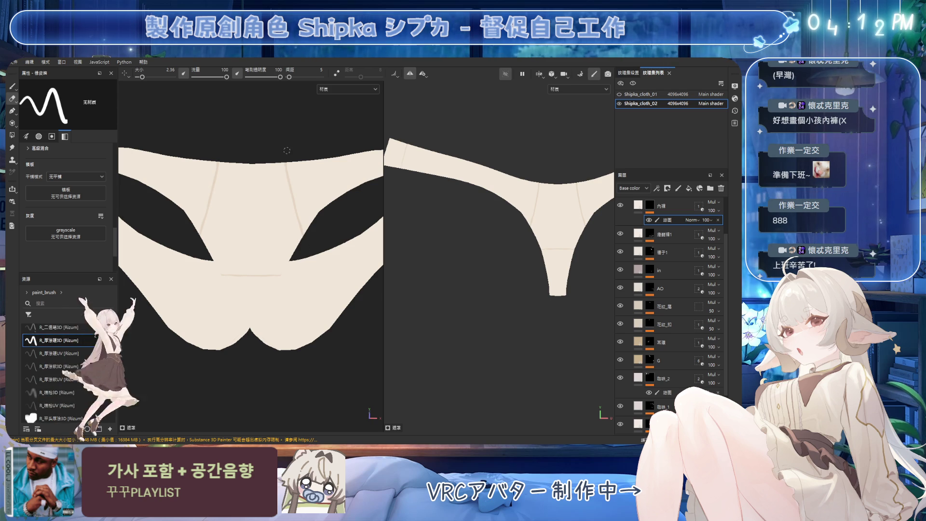
pyautogui.moveTo(345, 177)
pyautogui.keyDown('alt'); pyautogui.mouseDown()
pyautogui.moveTo(278, 176)
pyautogui.moveTo(340, 164)
pyautogui.moveTo(373, 188)
pyautogui.moveTo(282, 198)
pyautogui.moveTo(285, 139)
pyautogui.mouseUp(); pyautogui.keyUp('alt')
pyautogui.press('1')
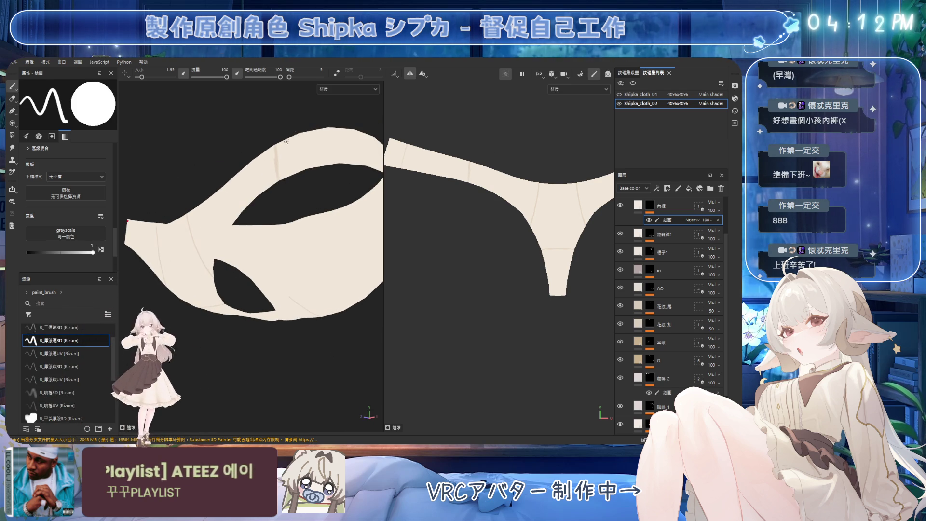
pyautogui.hotkey('ctrl', 'z')
pyautogui.hotkey('ctrl', 'z')
pyautogui.hotkey('ctrl', 'y')
pyautogui.hotkey('ctrl', 'z')
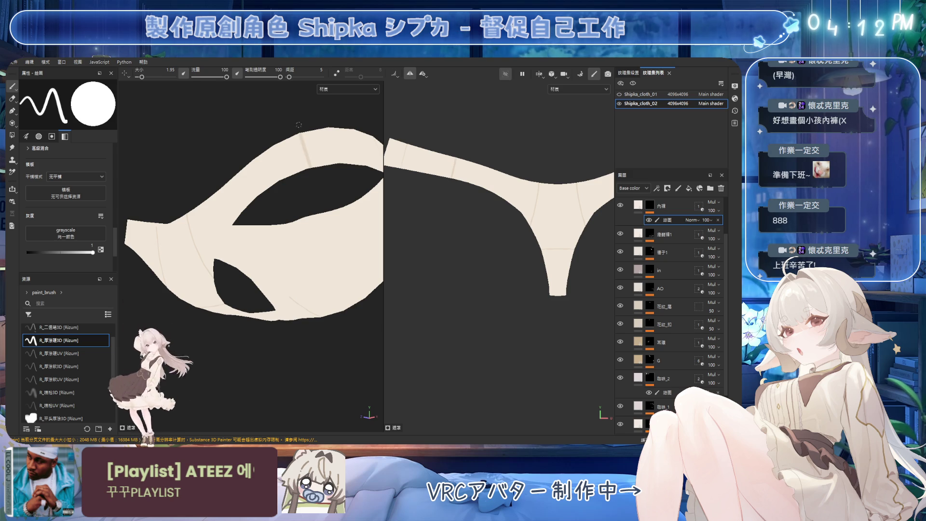
# Erase stray marks near the slit, then return to painting at size 1.95
pyautogui.press('2')
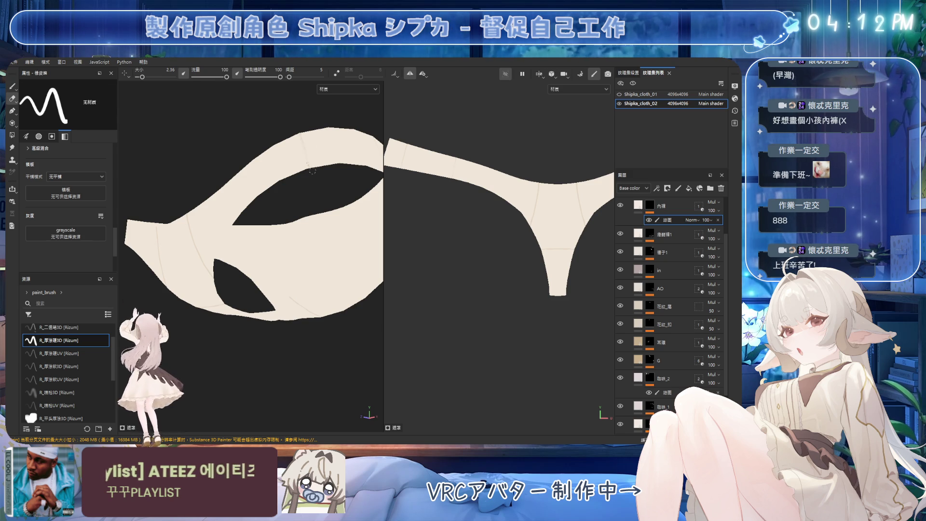
pyautogui.keyDown('alt'); pyautogui.moveTo(349, 182); pyautogui.dragTo(297, 173); pyautogui.keyUp('alt')
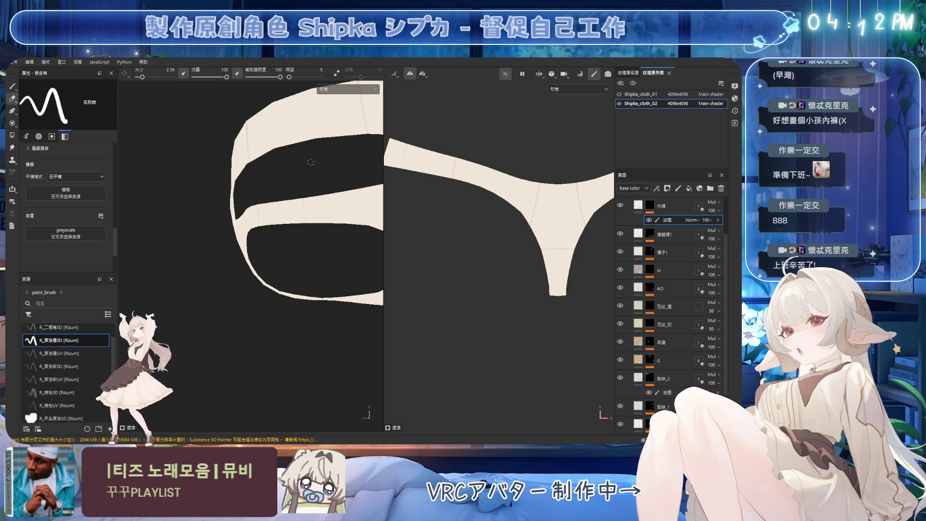
pyautogui.scroll(3, 297, 173)
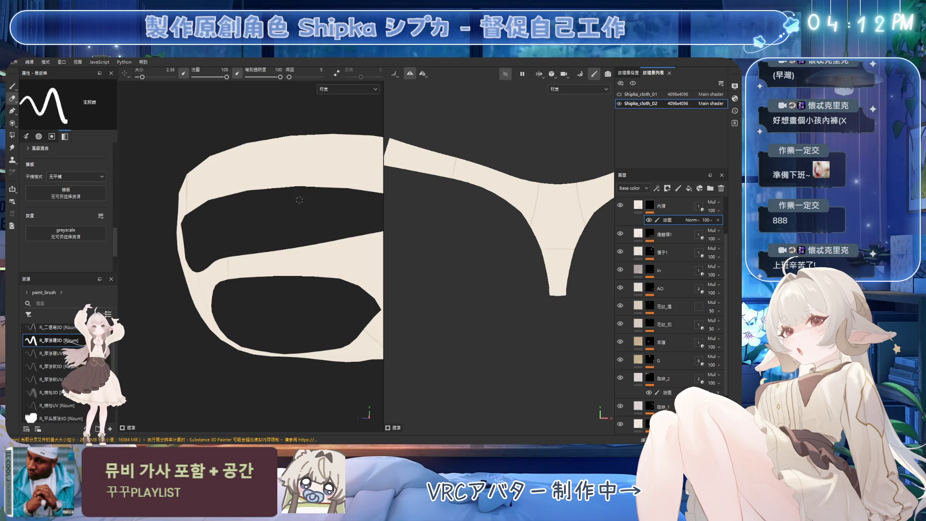
pyautogui.scroll(5, 258, 181)
pyautogui.keyDown('alt'); pyautogui.moveTo(213, 178); pyautogui.dragTo(284, 171); pyautogui.keyUp('alt')
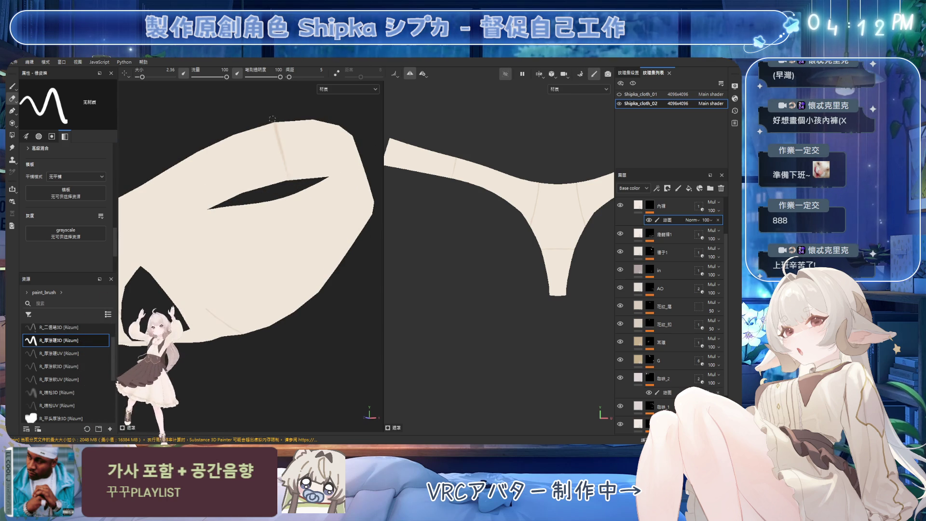
pyautogui.press('1')
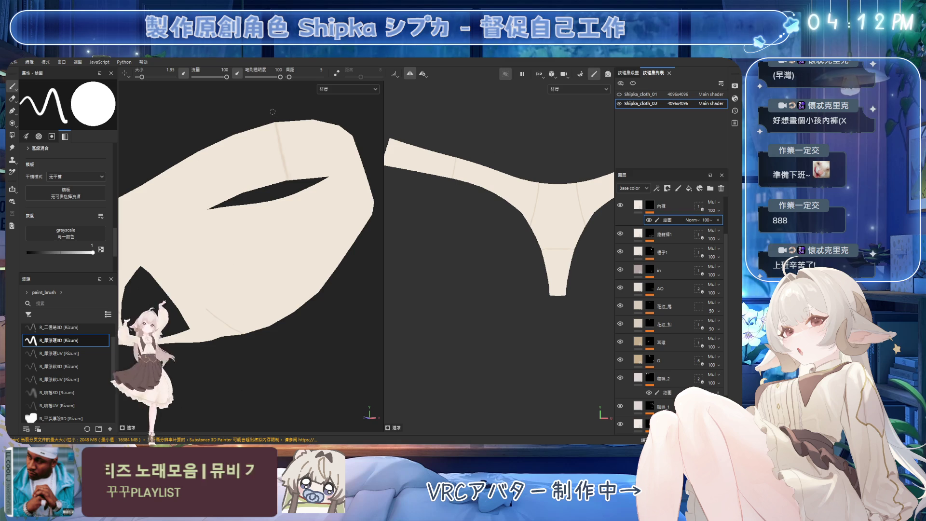
# Frame the cream underwear, switch to the eraser, and zoom in to inspect the fold lines
pyautogui.press('f')
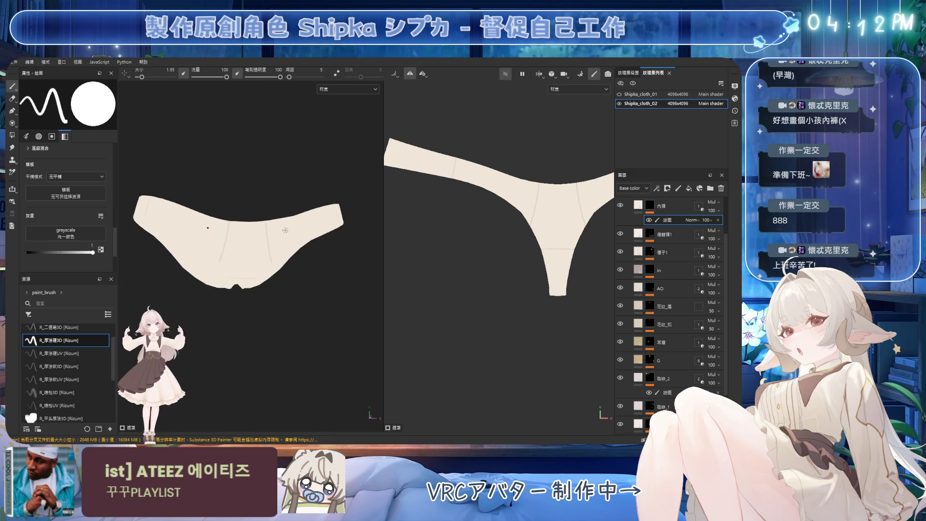
pyautogui.scroll(5, 287, 230)
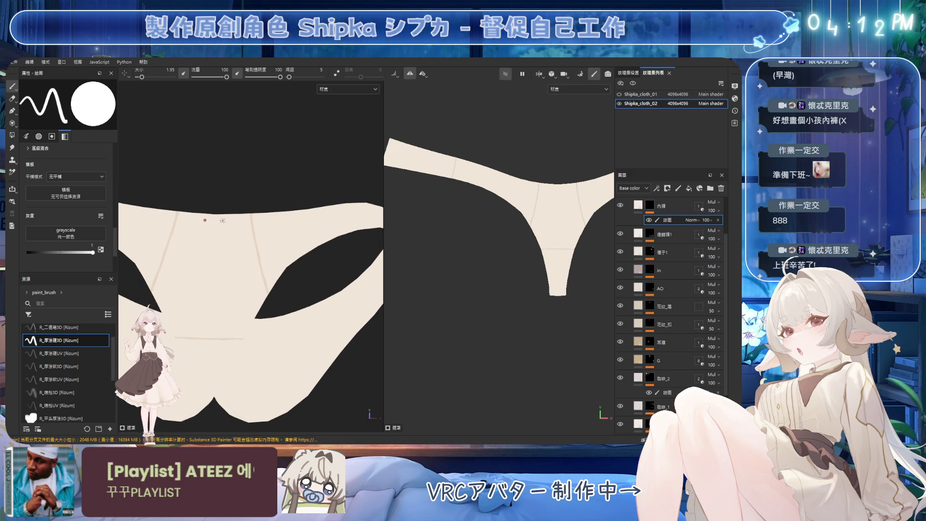
pyautogui.press('e')
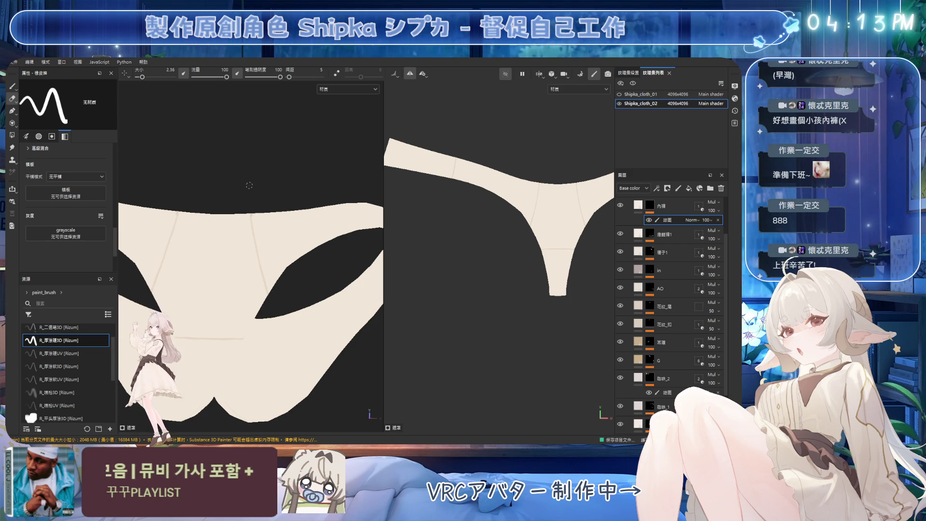
pyautogui.scroll(-5, 271, 185)
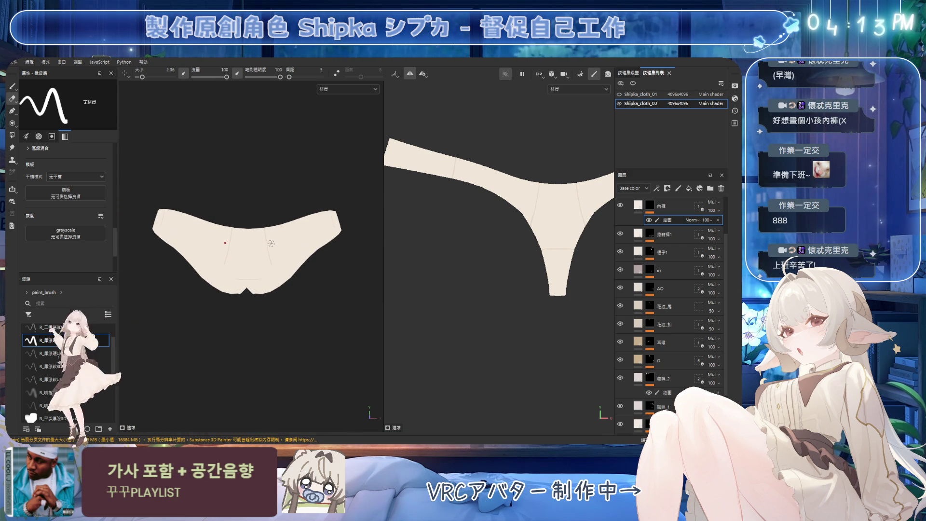
pyautogui.moveTo(277, 238)
pyautogui.keyDown('alt'); pyautogui.mouseDown()
pyautogui.moveTo(290, 255)
pyautogui.moveTo(297, 224)
pyautogui.moveTo(298, 268)
pyautogui.moveTo(271, 216)
pyautogui.mouseUp(); pyautogui.keyUp('alt')
pyautogui.scroll(2, 272, 216)
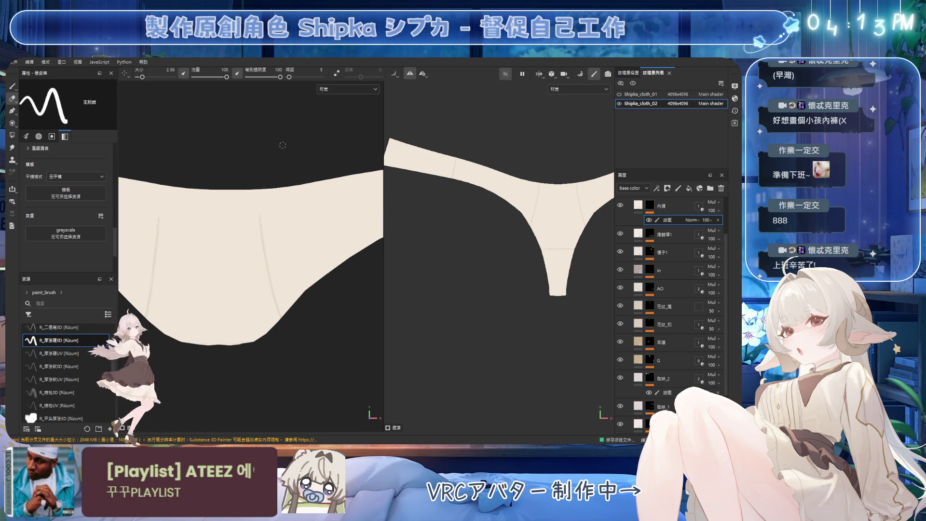
# Save the project with Ctrl+S, keeping the faint vertical fold lines on the front
pyautogui.hotkey('ctrl', 's')
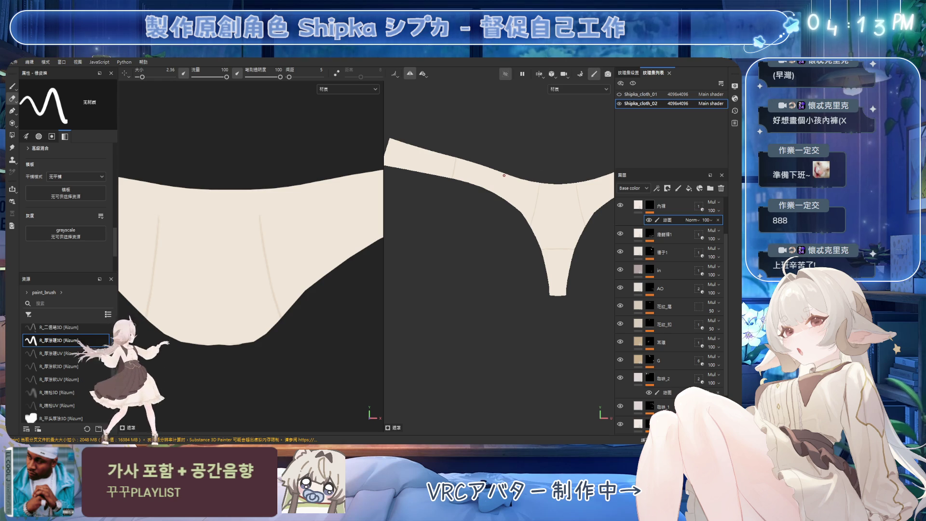
pyautogui.scroll(-5, 271, 218)
pyautogui.scroll(3, 270, 217)
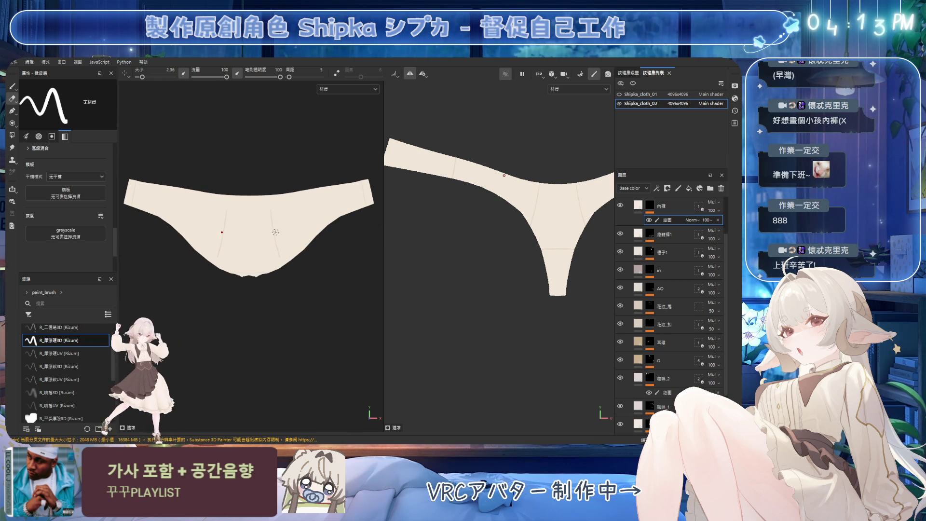